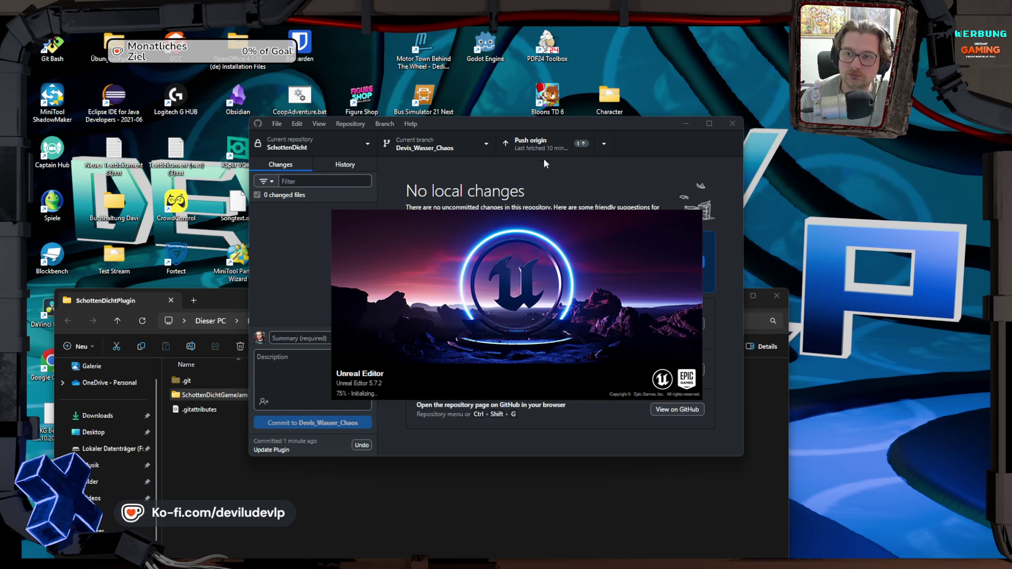
Step: Push the Update Plugin commit to origin, check the History, and return to Changes
click(549, 145)
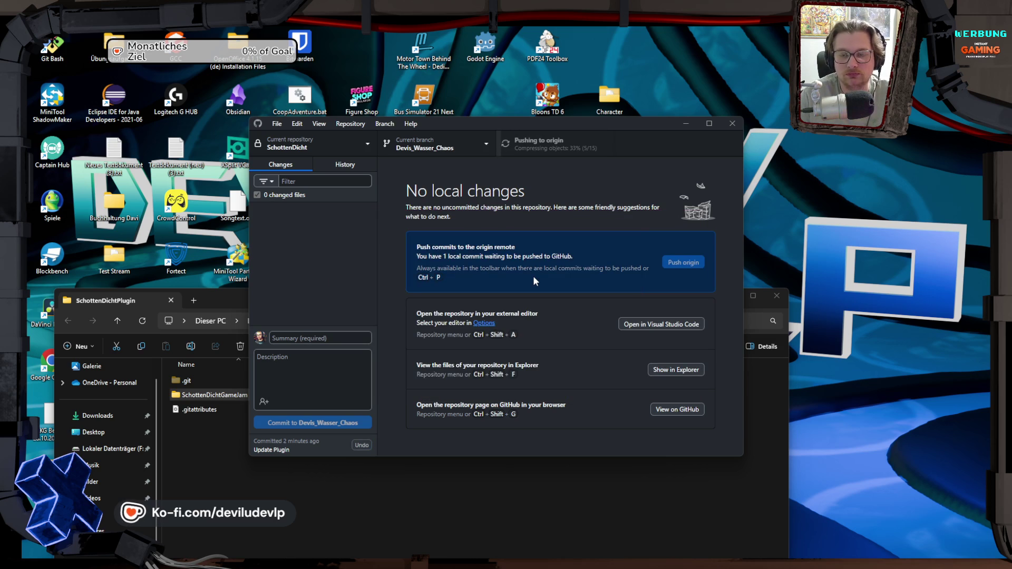
click(334, 166)
scroll(419, 301, down, 2)
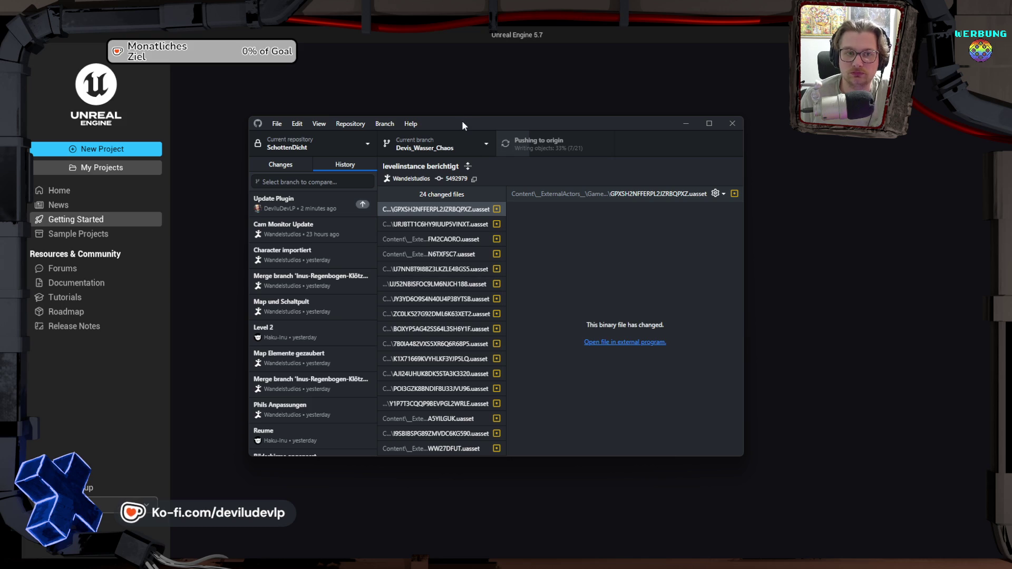
click(539, 34)
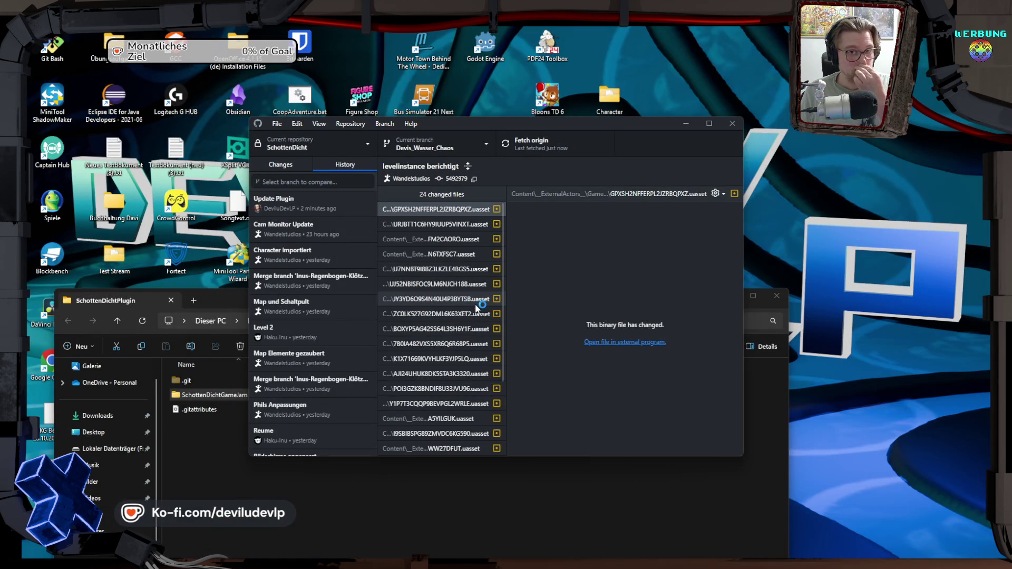
click(283, 165)
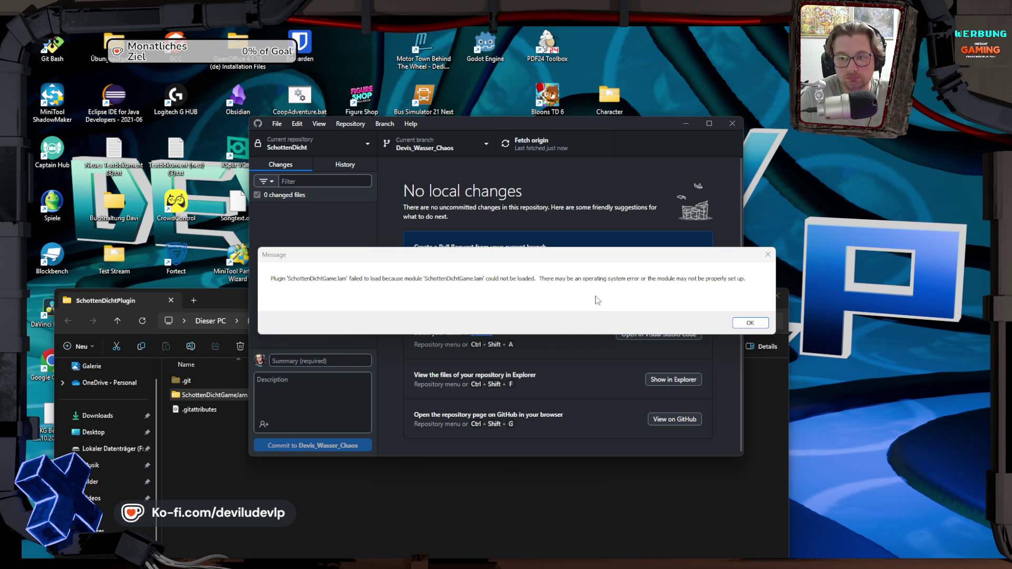
Step: Dismiss the plugin error and inspect SchottenDichtGameJam's Binaries in the project's Plugins folder
click(758, 323)
click(213, 478)
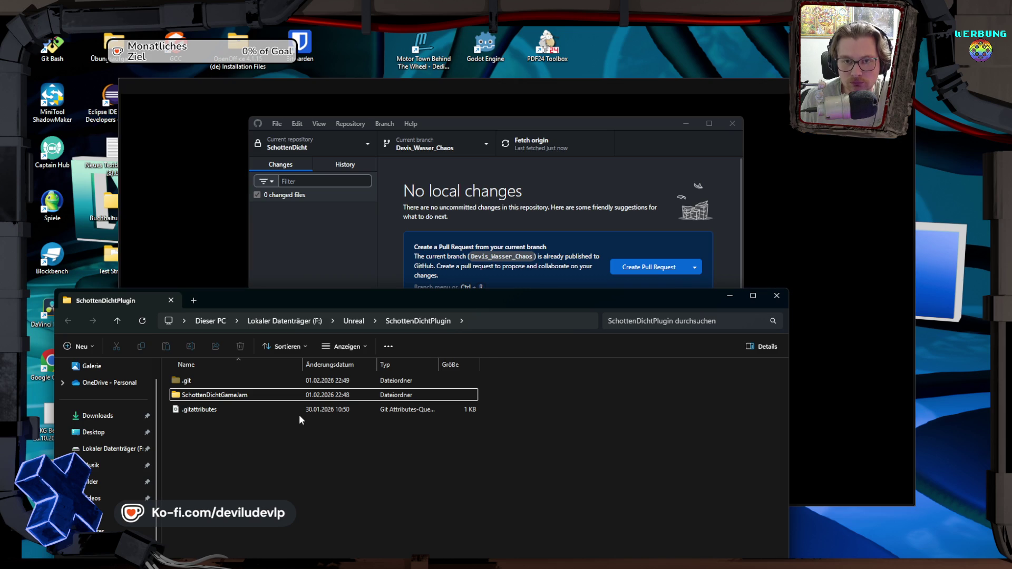
mouse_move(364, 558)
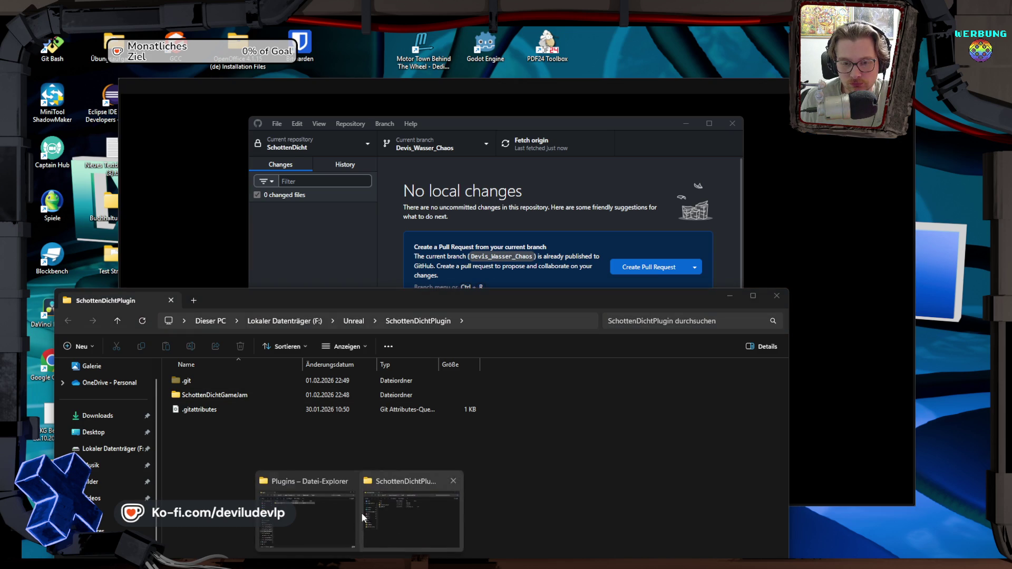
click(308, 506)
double_click(434, 178)
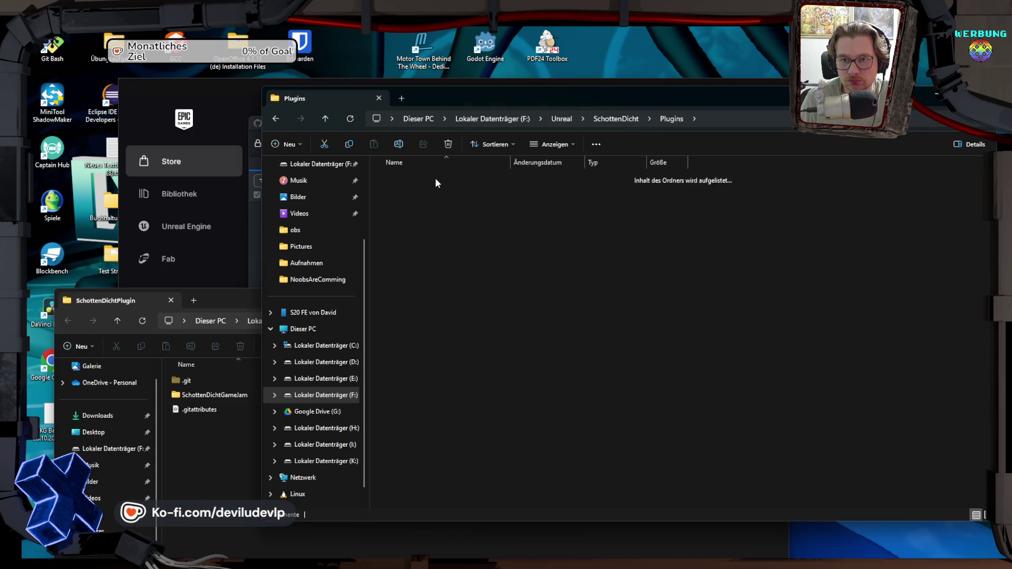
double_click(413, 178)
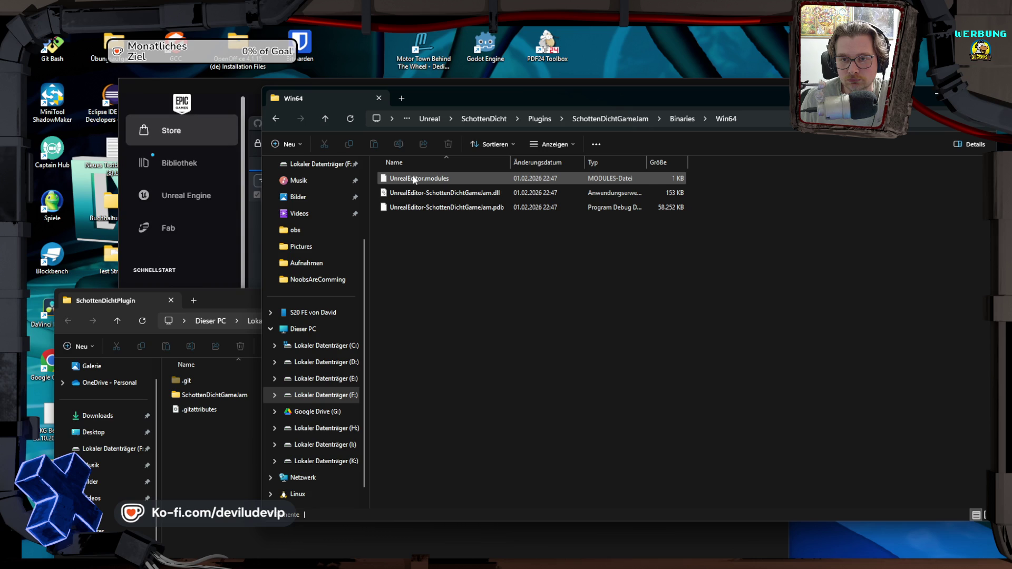
key(alt+Left)
key(alt+Left)
mouse_move(413, 178)
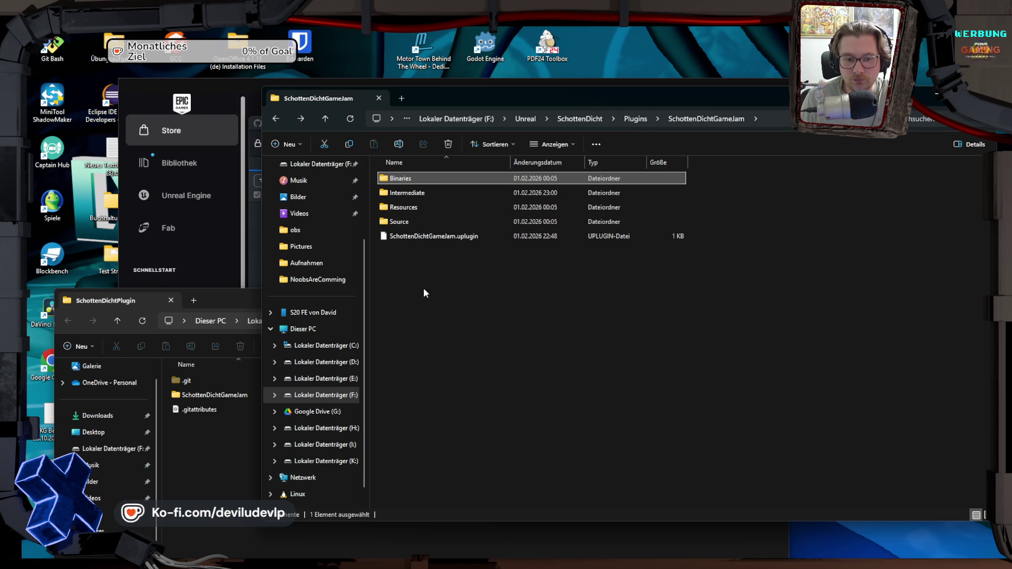
Step: Open the repository copy of SchottenDichtGameJam for comparison, then return to the repository root
click(221, 400)
double_click(222, 399)
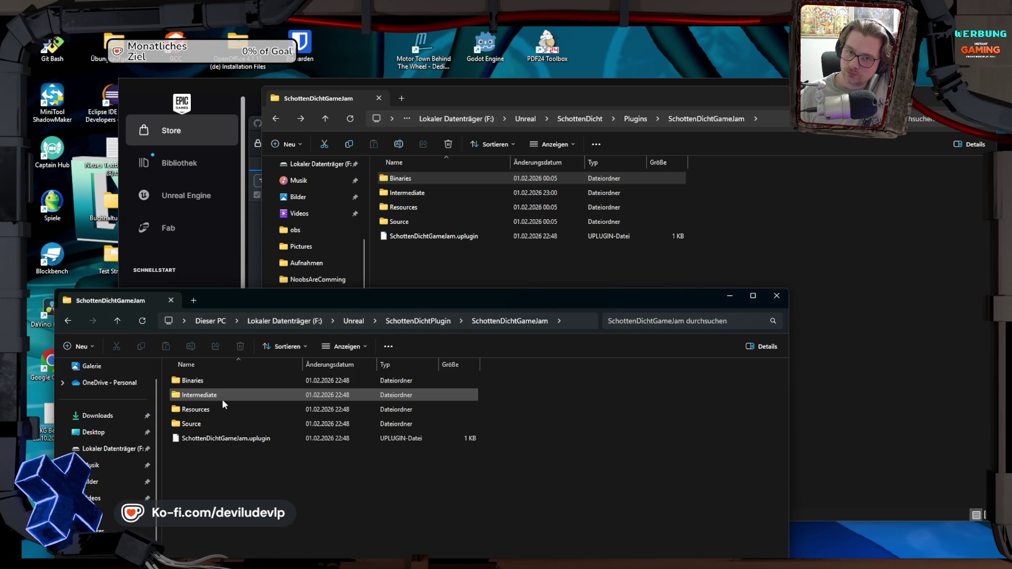
key(alt+Left)
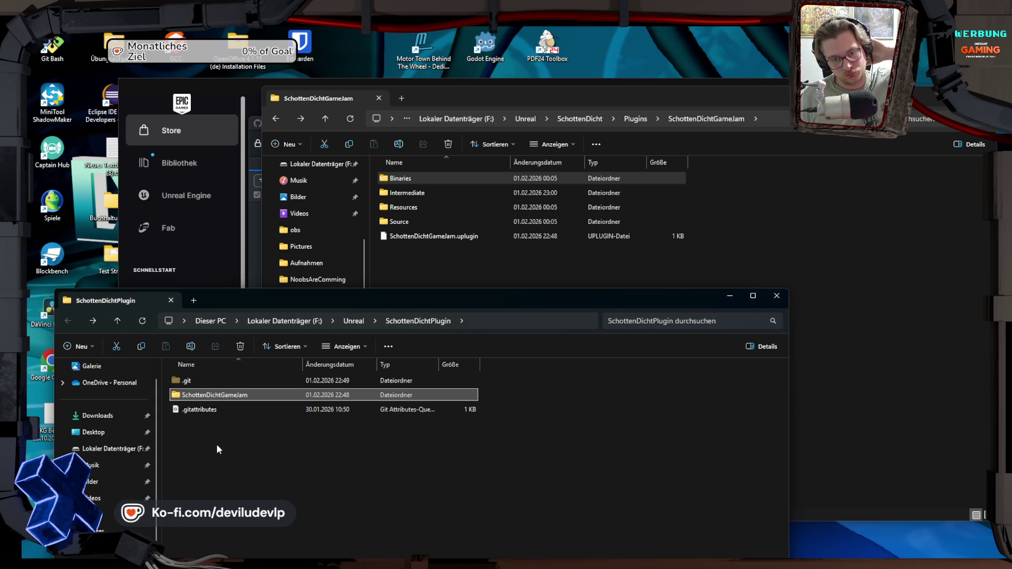
click(216, 444)
click(228, 91)
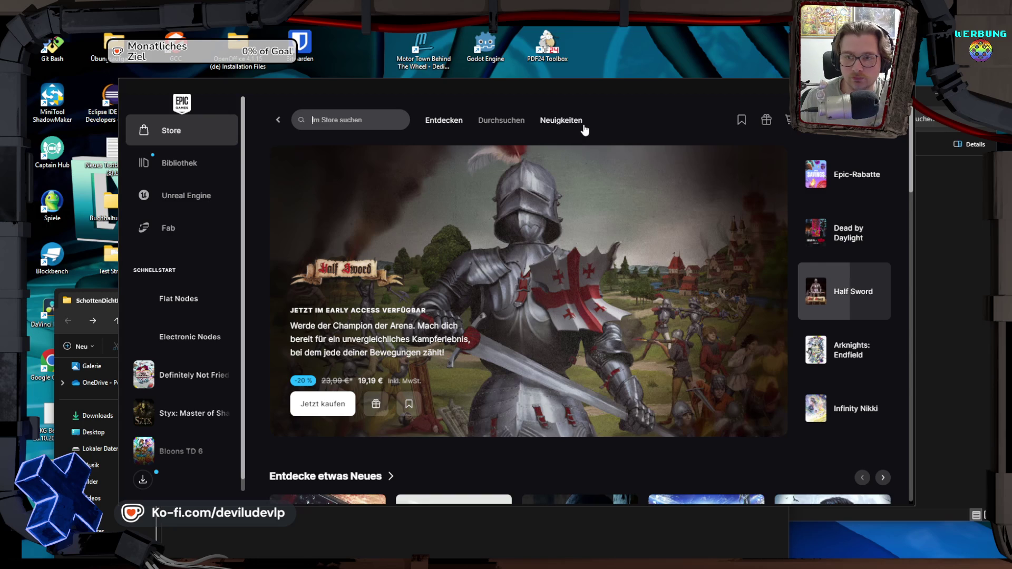
Step: Go to the Unreal Engine library and scroll down to My Projects
click(181, 164)
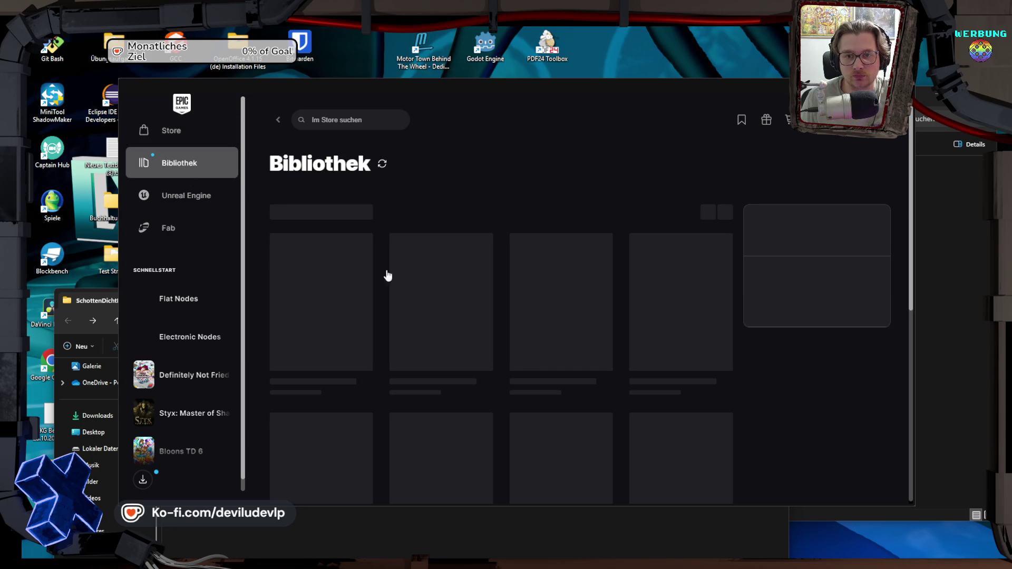
click(186, 210)
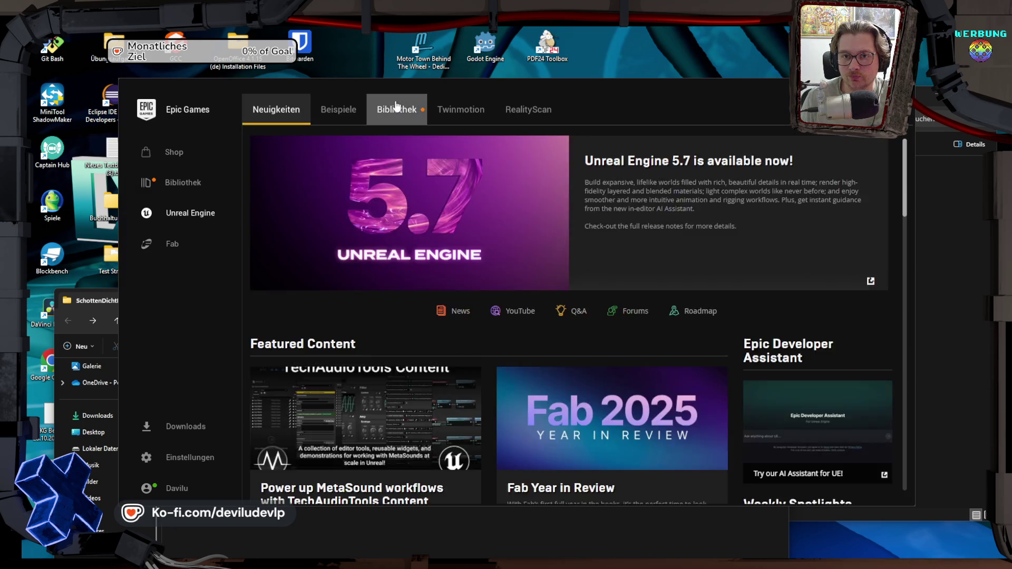
click(396, 106)
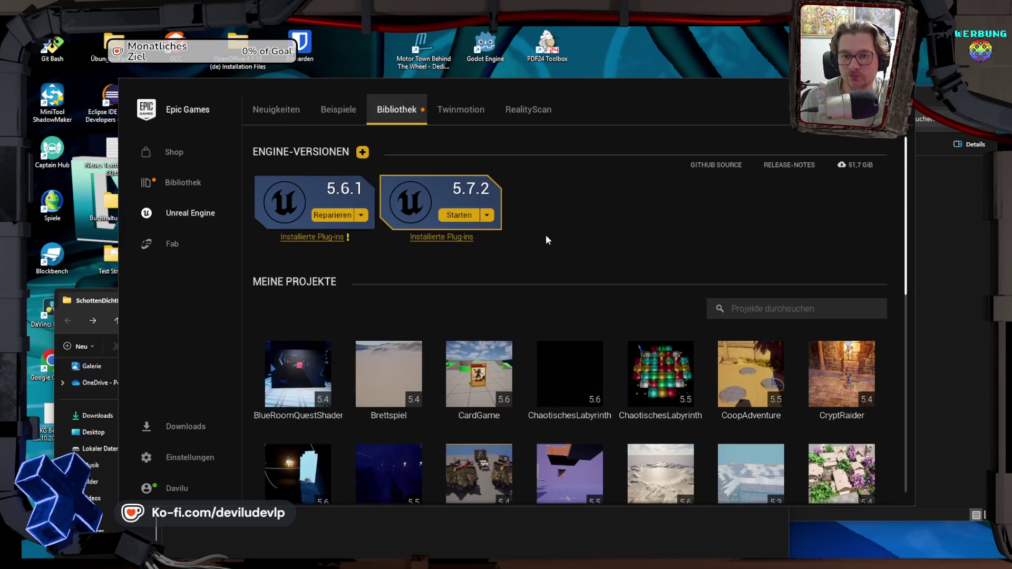
scroll(551, 335, down, 5)
mouse_move(629, 417)
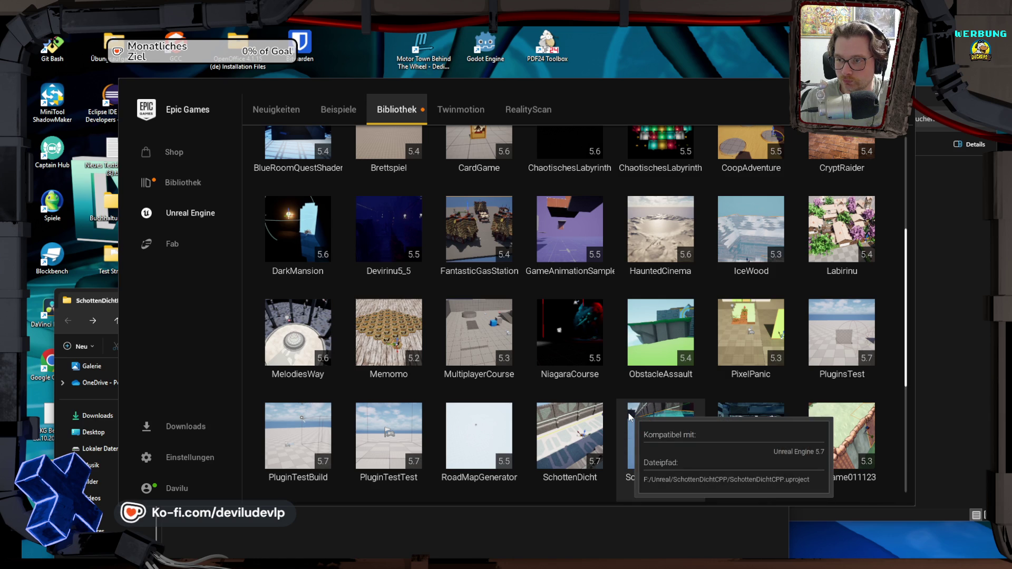
scroll(630, 417, down, 1)
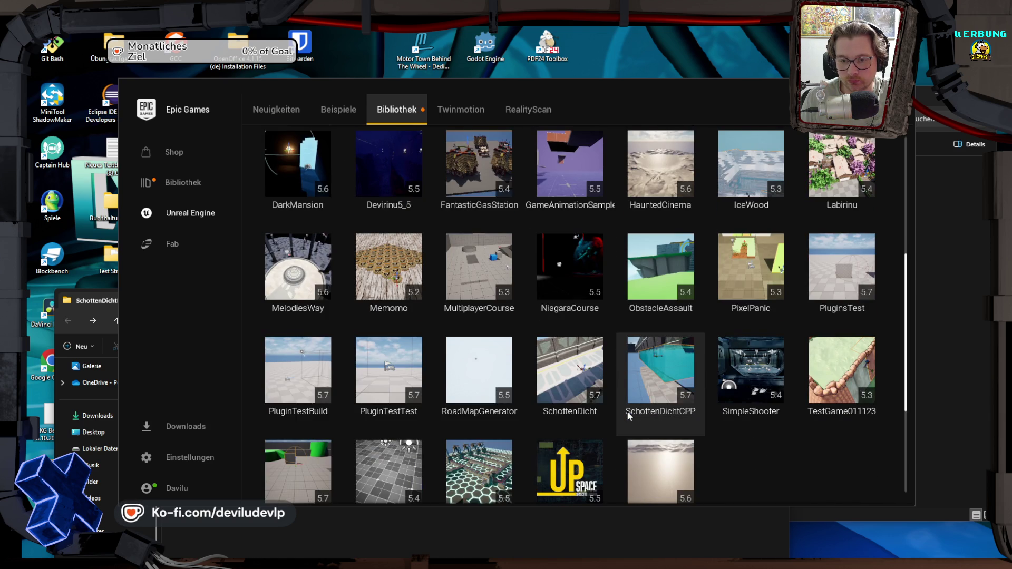
Step: Launch the SchottenDicht project and dismiss the SchottenDichtGameJam plugin load failure
click(567, 376)
mouse_move(567, 376)
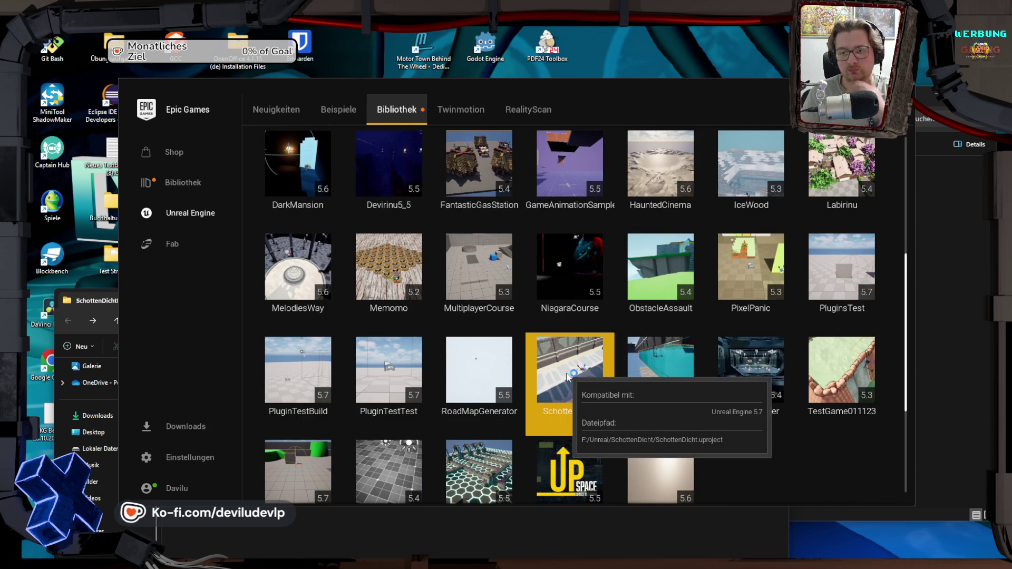
double_click(567, 376)
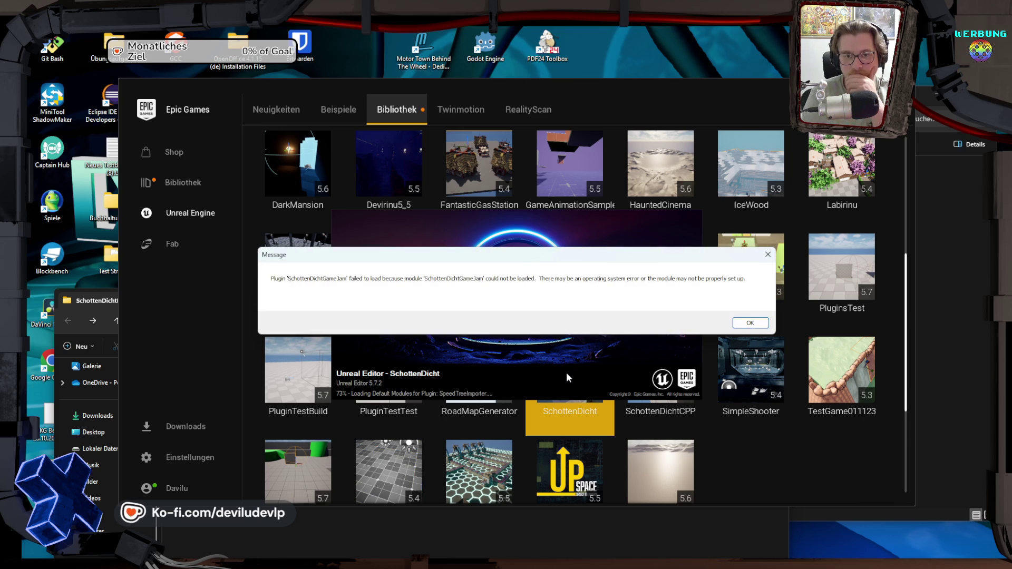
click(746, 323)
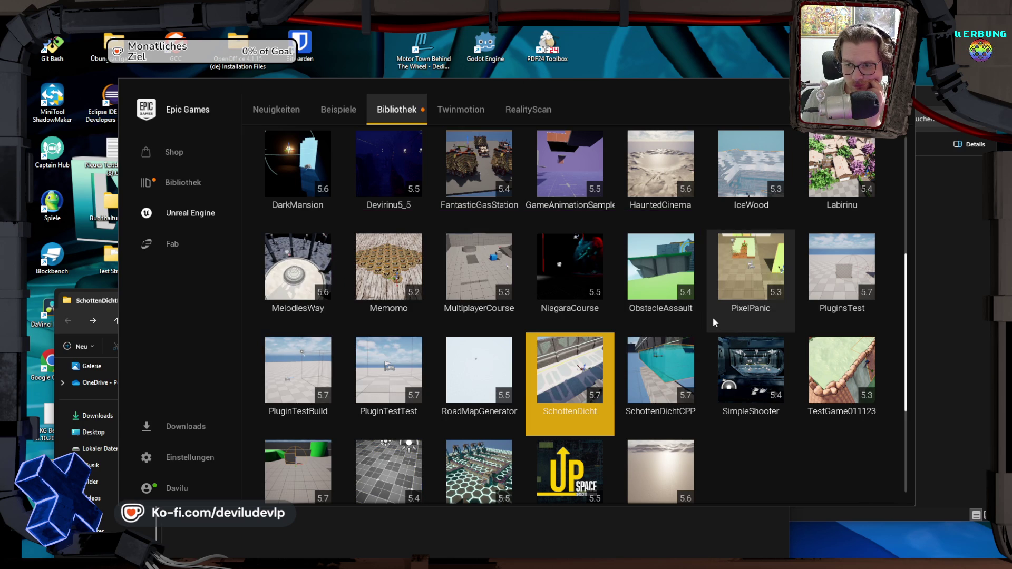
click(493, 525)
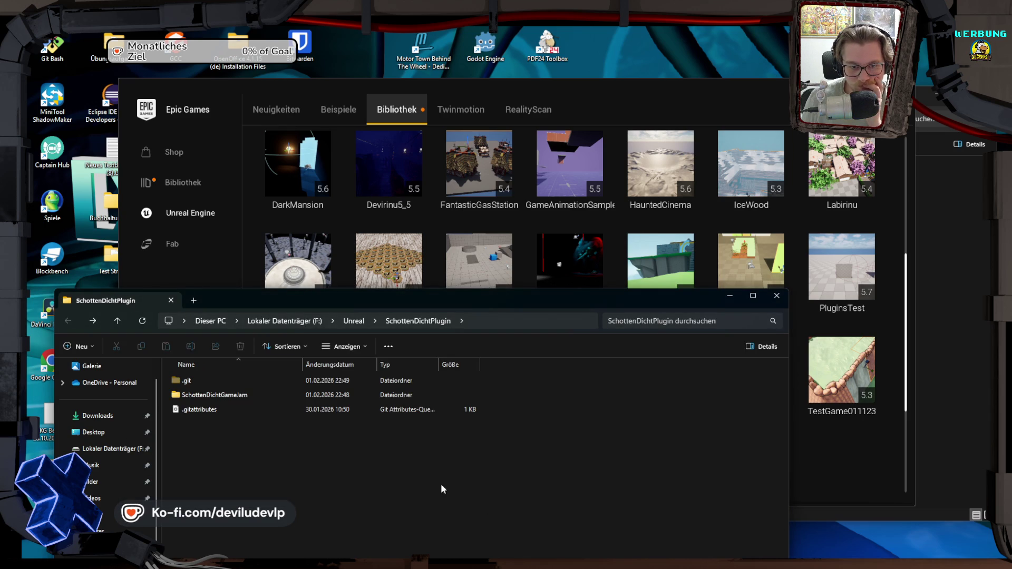
Step: In Rider, inspect the SchottenDichtCPP solution's Plugins folder
key(alt+Tab)
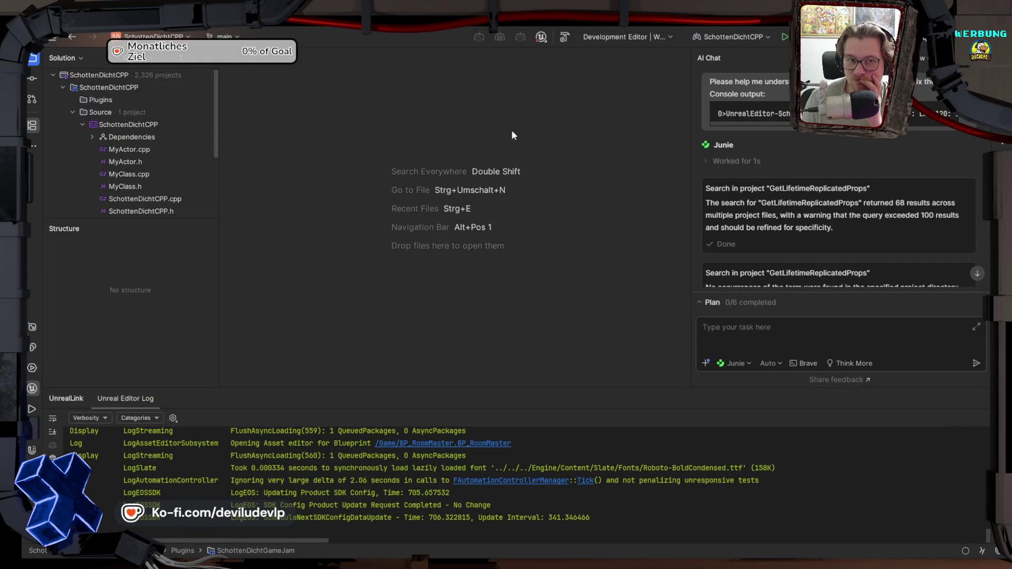
click(106, 124)
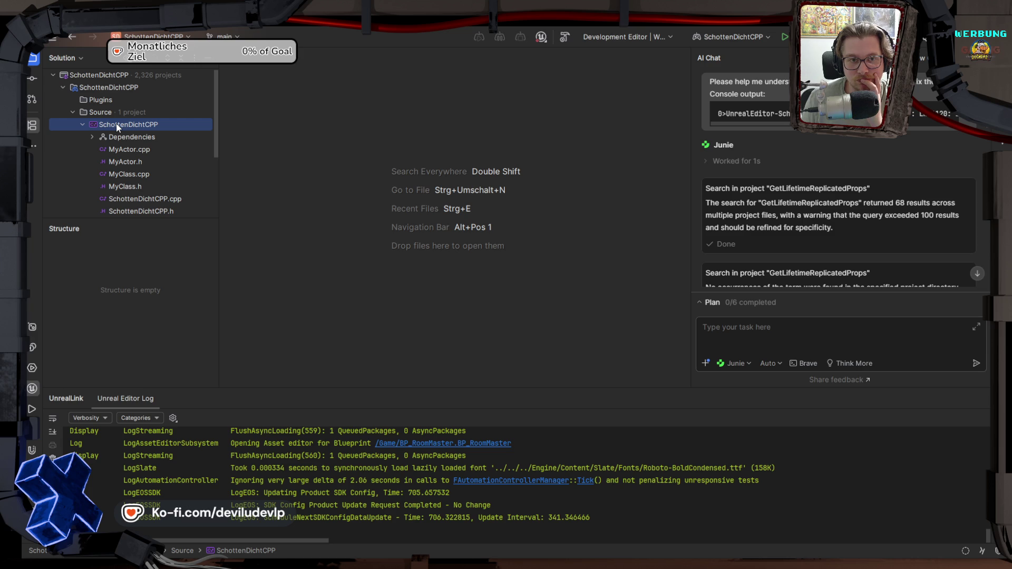
click(98, 100)
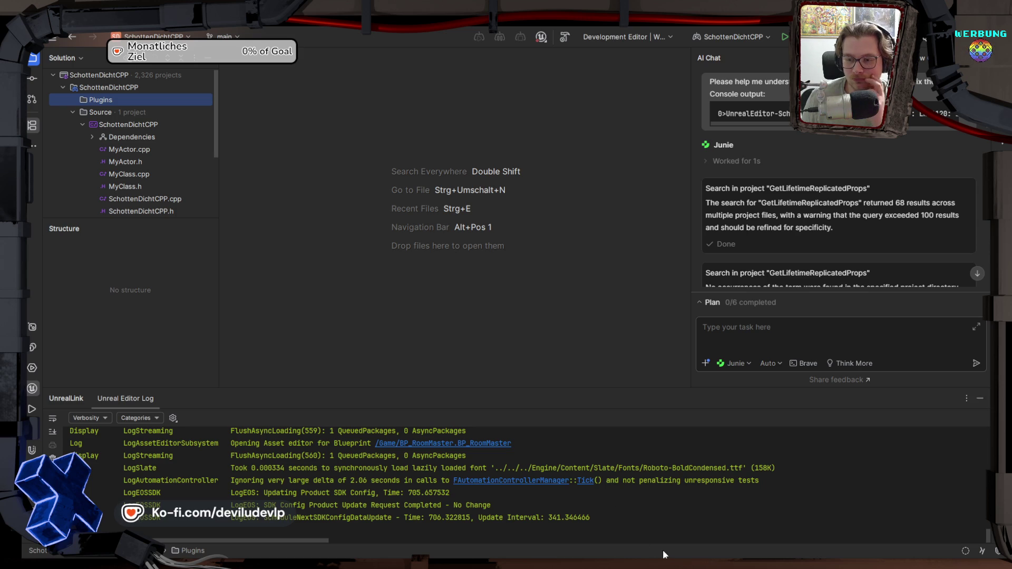
key(alt+Tab)
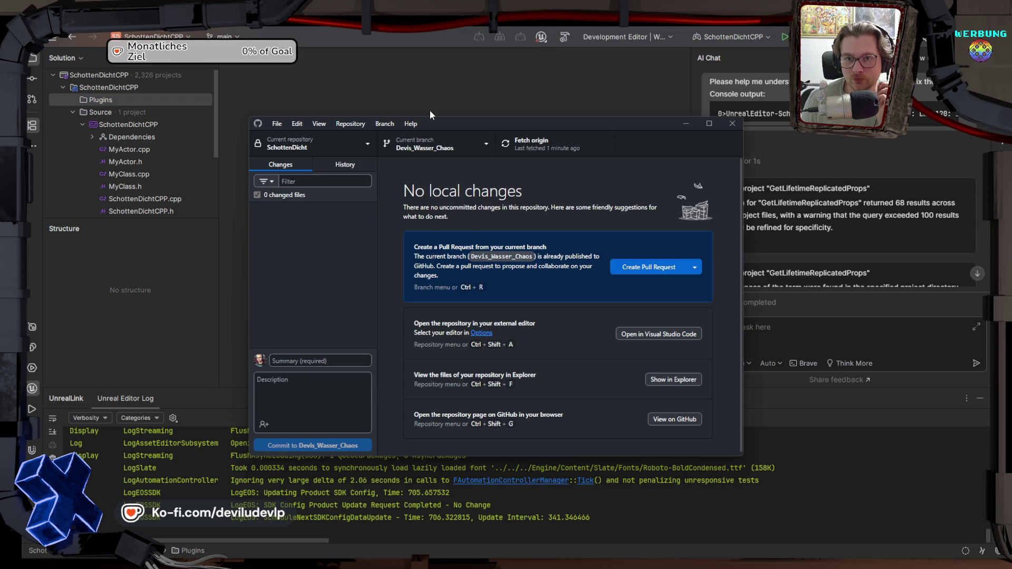
Step: Review SchottenDichtCPP's changes and its CPP Update commit, then switch to SchottenDichtPlugin
click(411, 143)
click(342, 140)
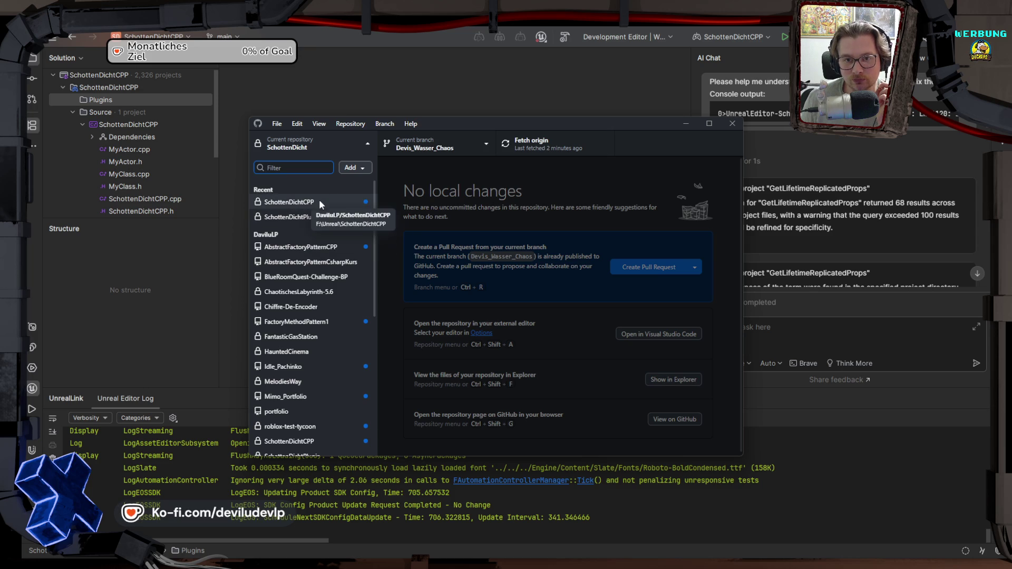
click(320, 202)
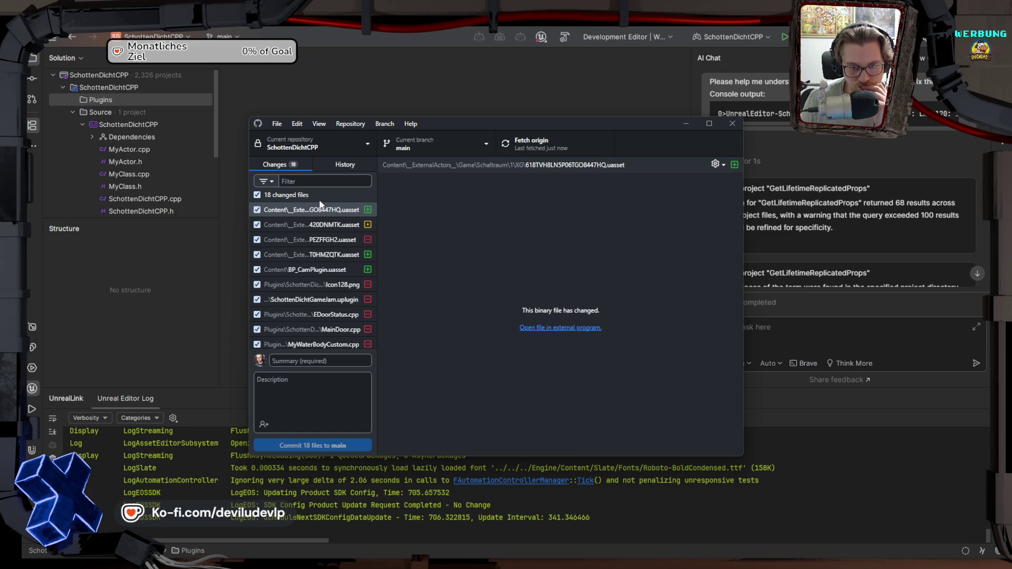
scroll(318, 257, down, 3)
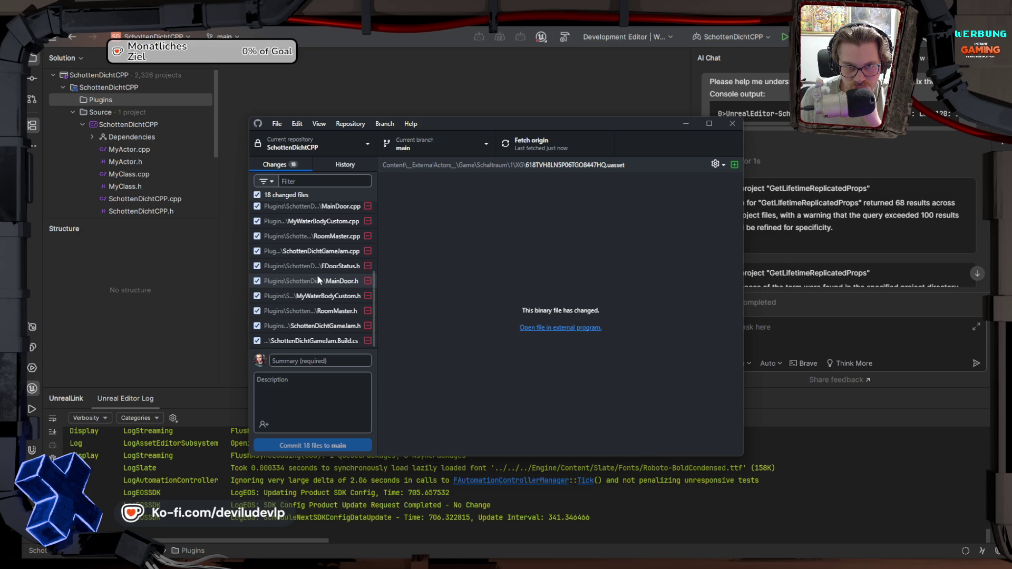
click(342, 165)
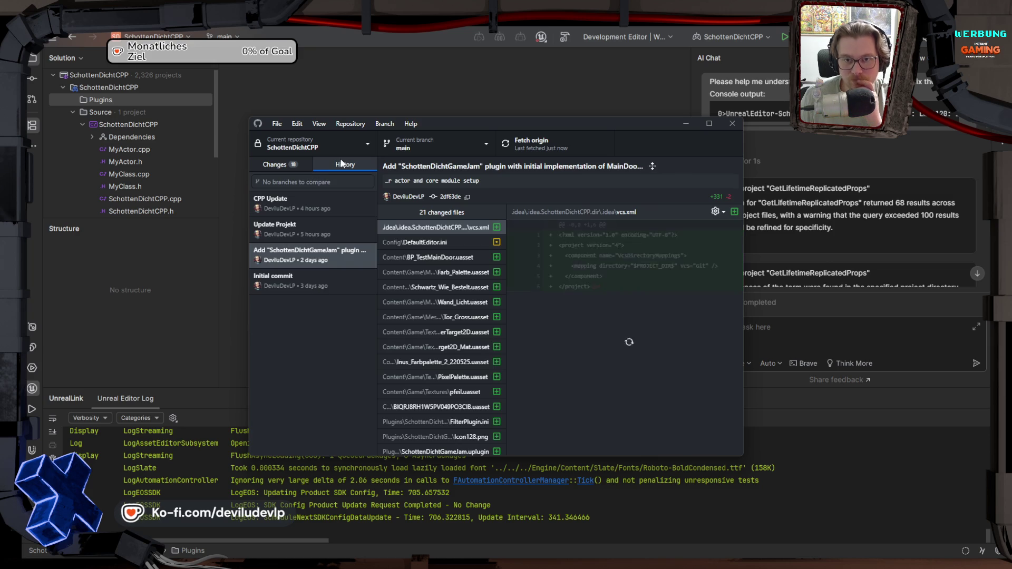
click(313, 205)
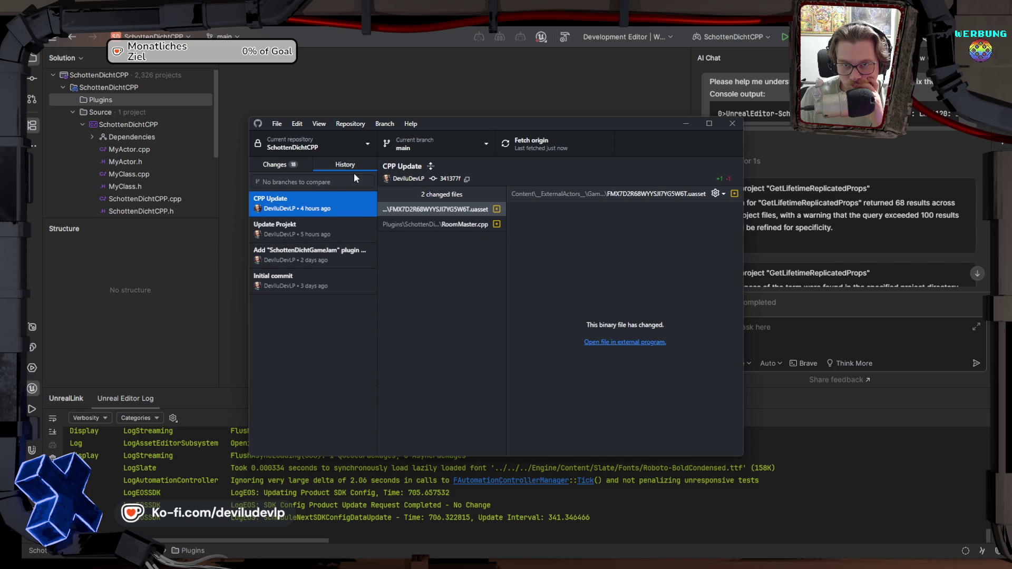
click(328, 141)
click(303, 214)
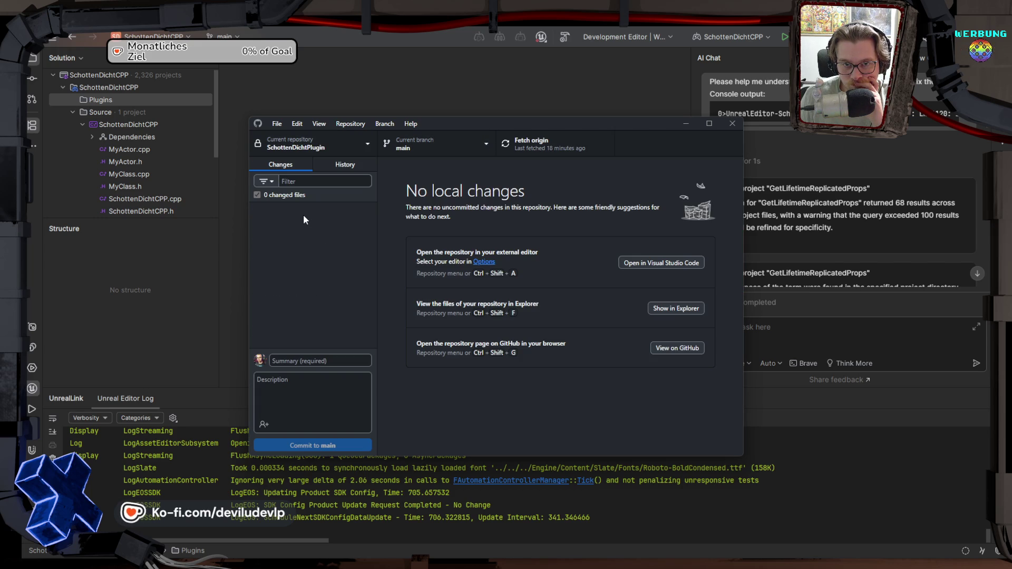
Step: Inspect the files changed in SchottenDichtPlugin's 'Cam Update fuer Phil' commit
click(351, 159)
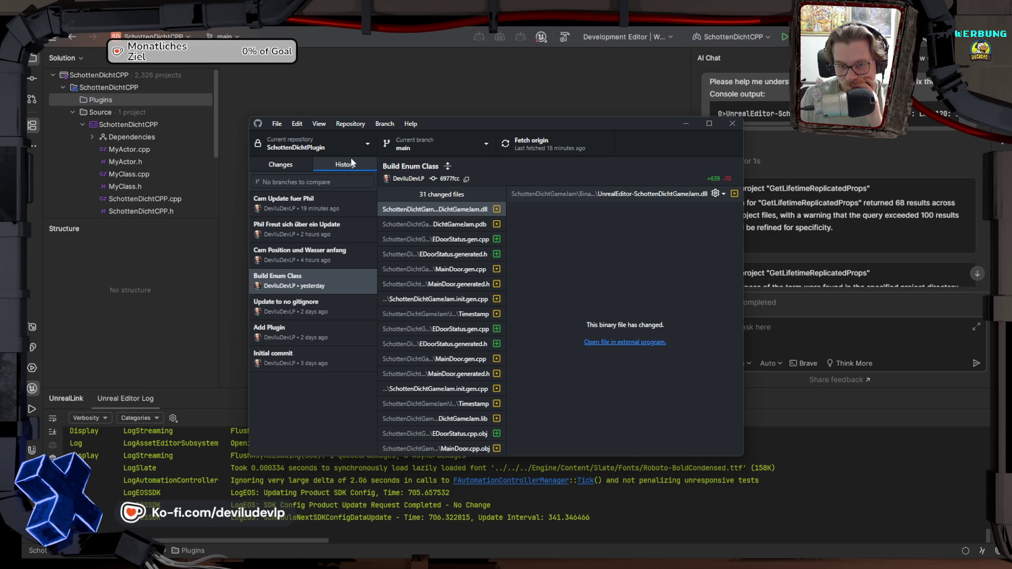
click(341, 205)
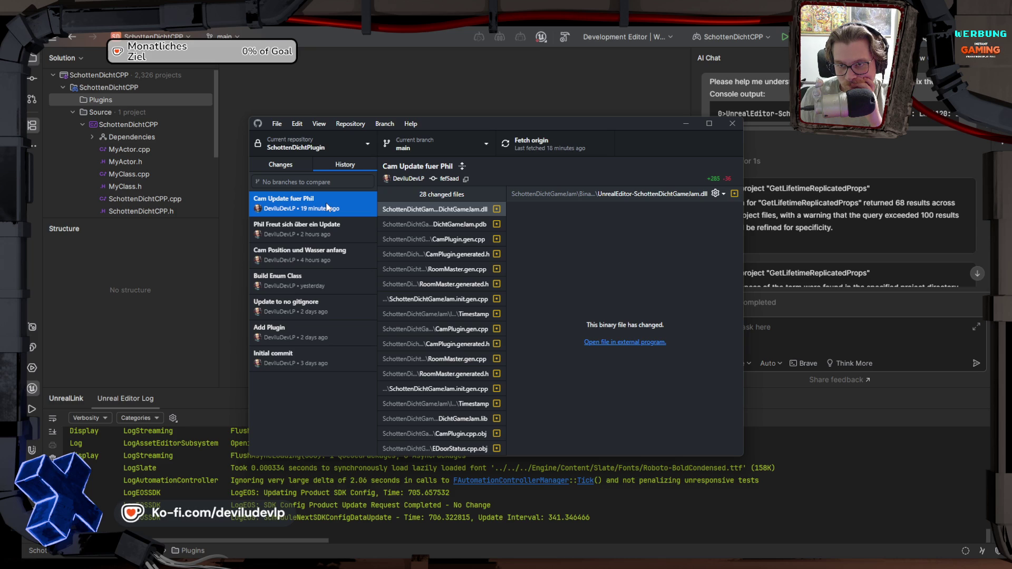
click(295, 164)
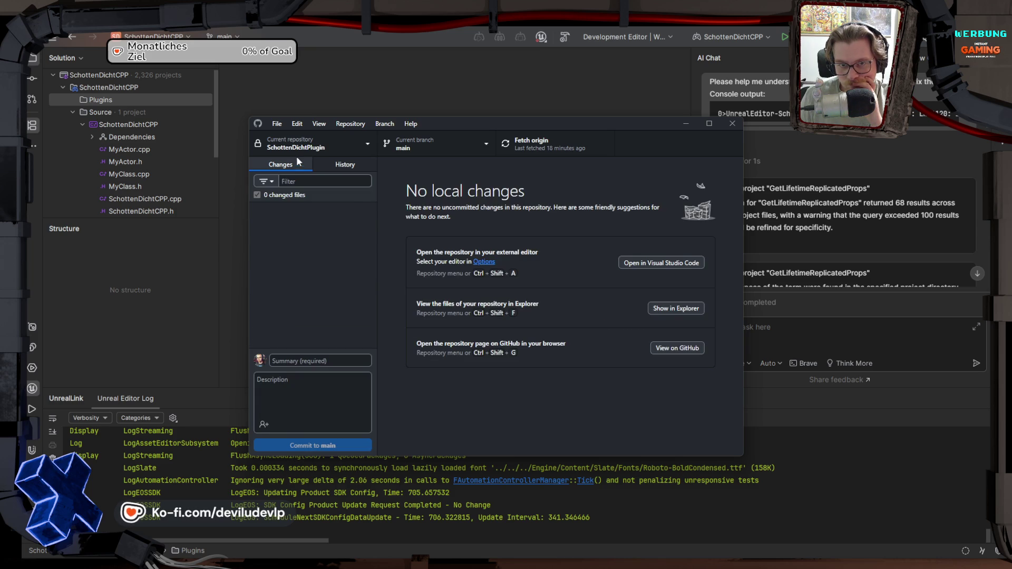
Step: Switch back to SchottenDichtCPP, review its 18 pending changes and history, then minimize
click(296, 144)
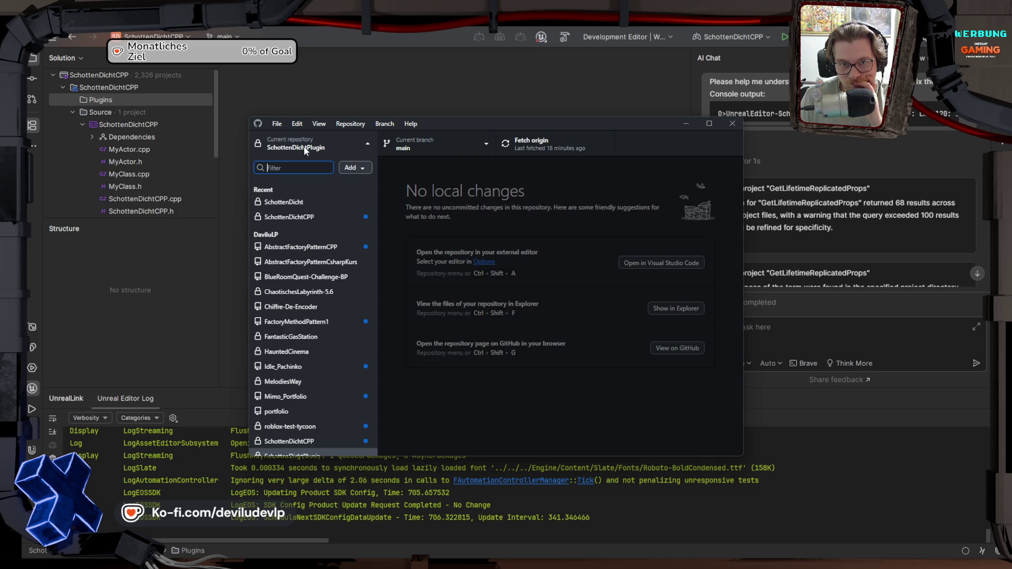
click(297, 215)
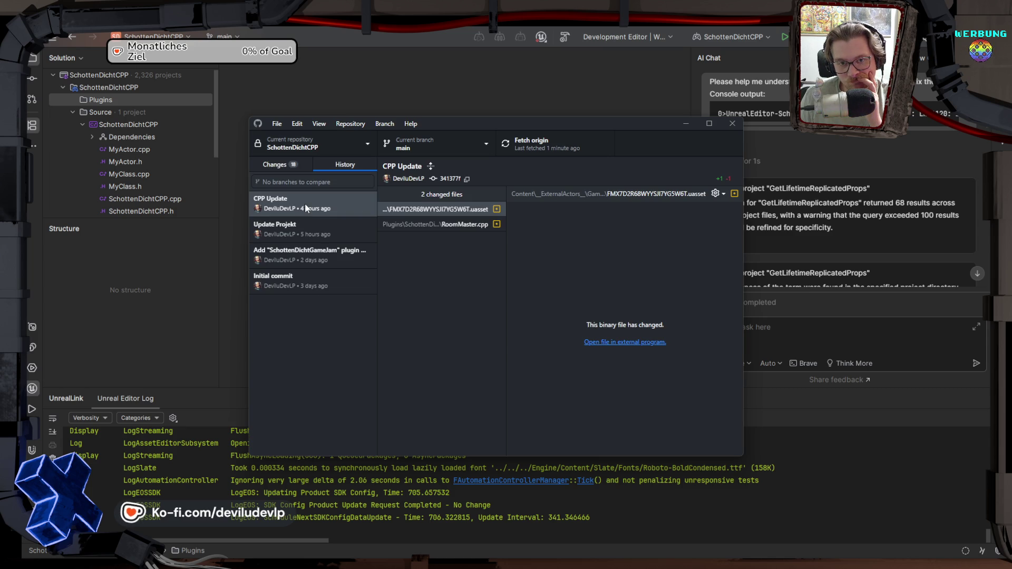
click(287, 164)
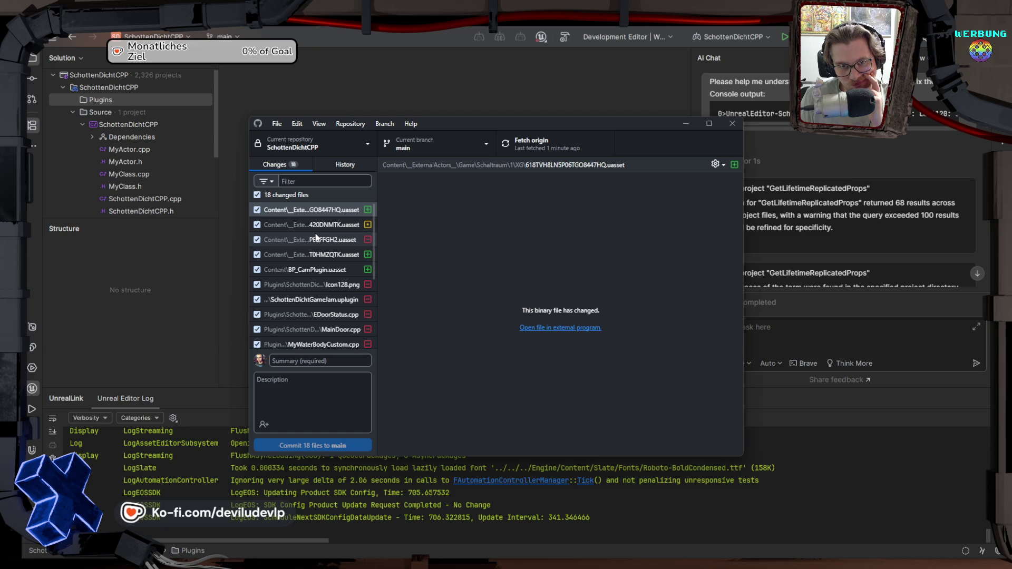
click(345, 166)
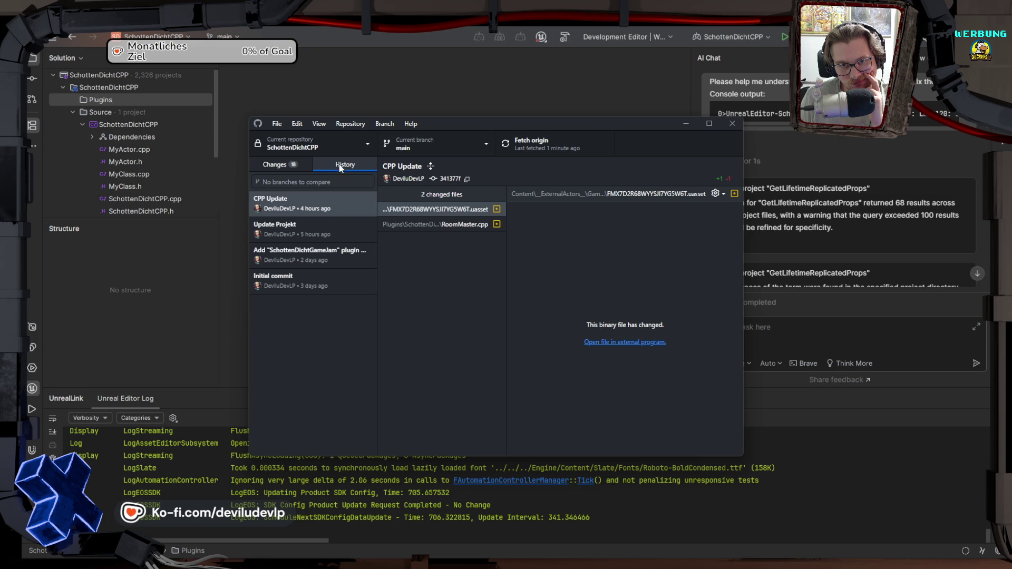
click(276, 164)
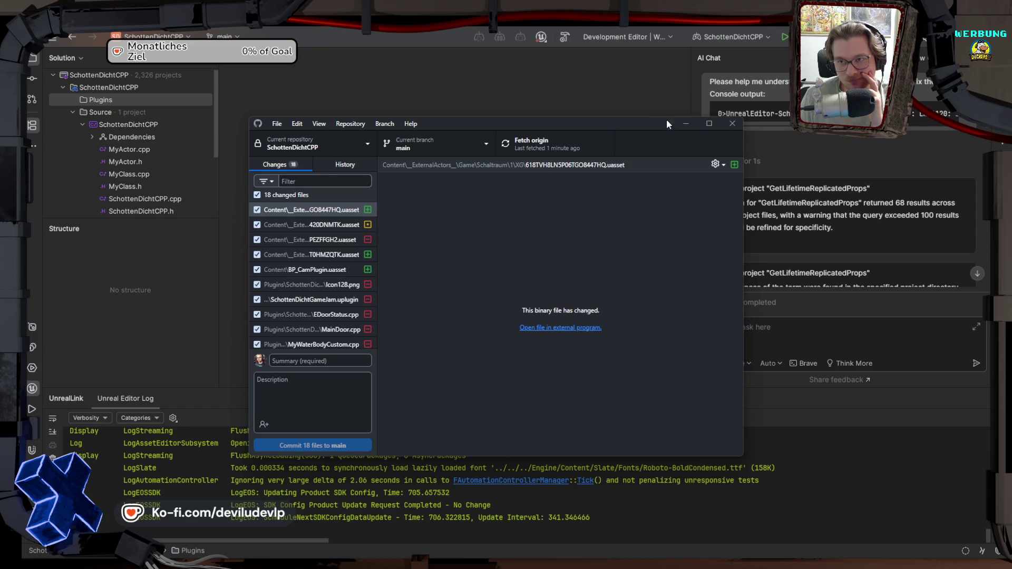
click(686, 124)
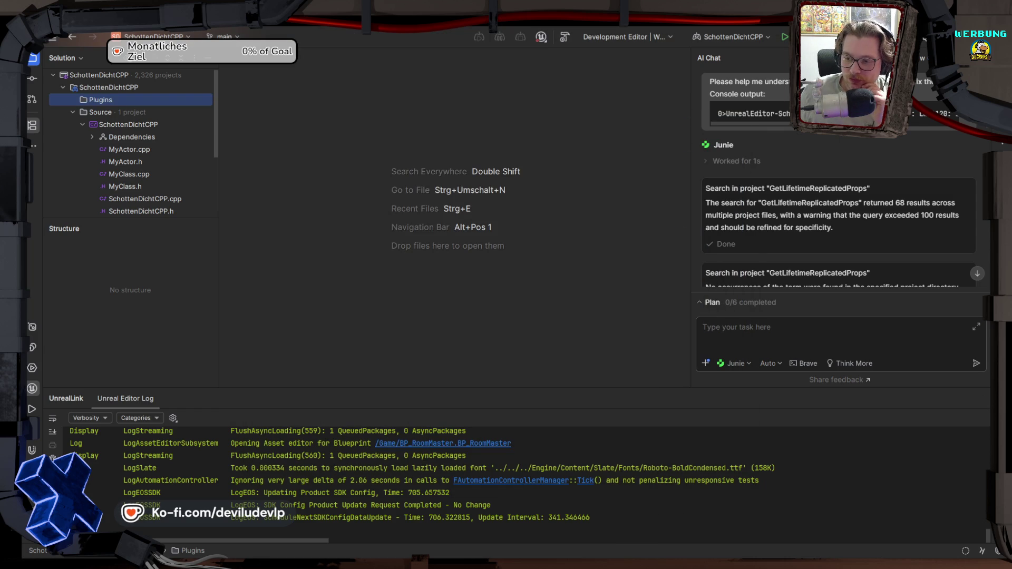
Step: Launch the SchottenDichtCPP project from the Epic Games Launcher library
mouse_move(812, 559)
click(808, 528)
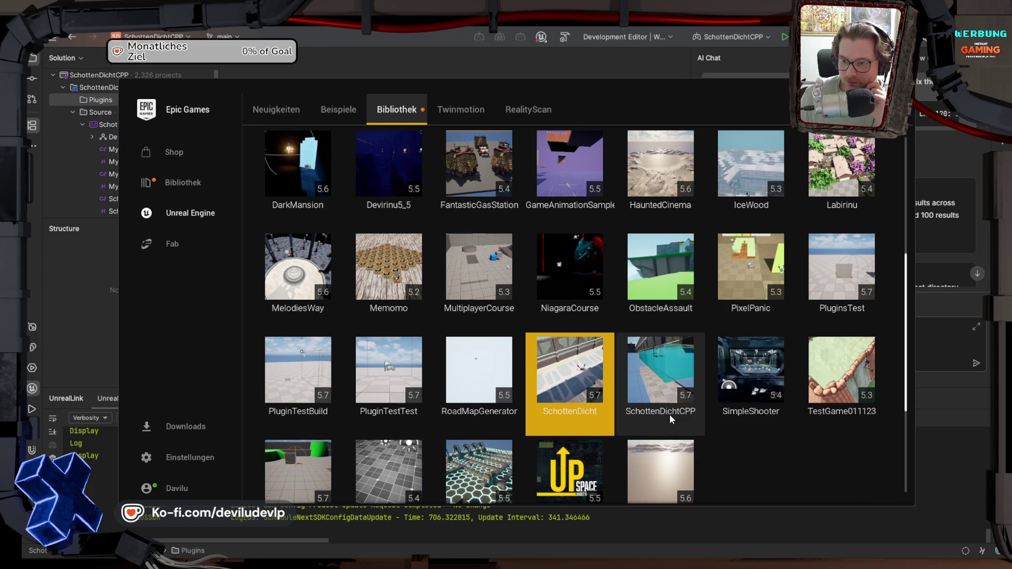
click(655, 375)
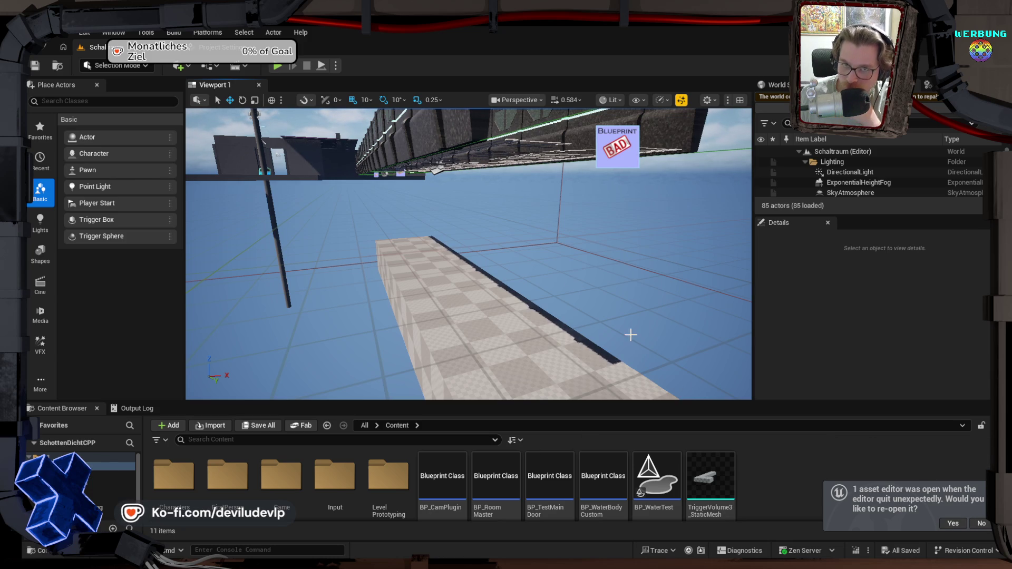
Step: Open Edit > Plugins and filter to the installed editor plugins
click(84, 32)
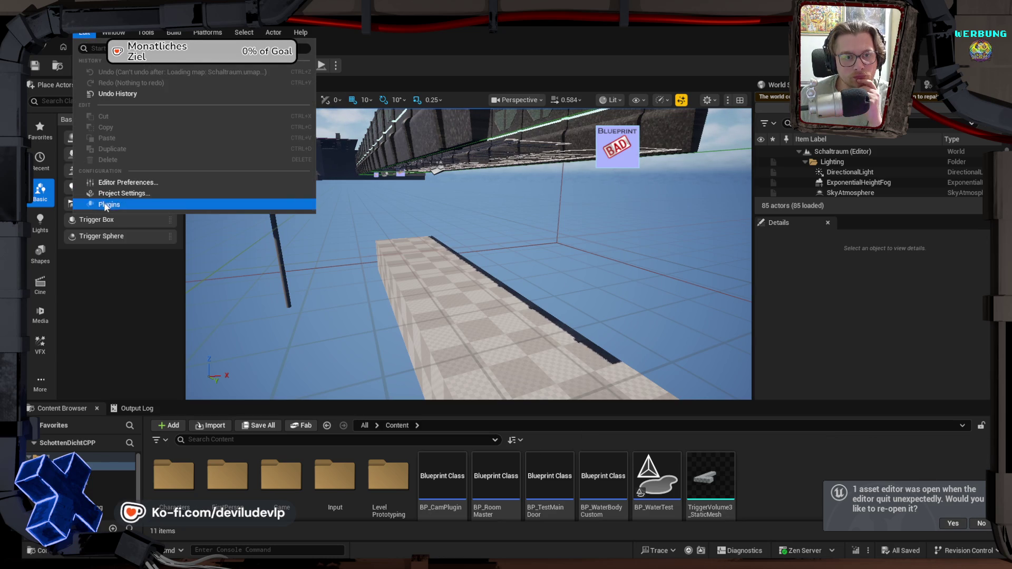
click(102, 200)
click(194, 154)
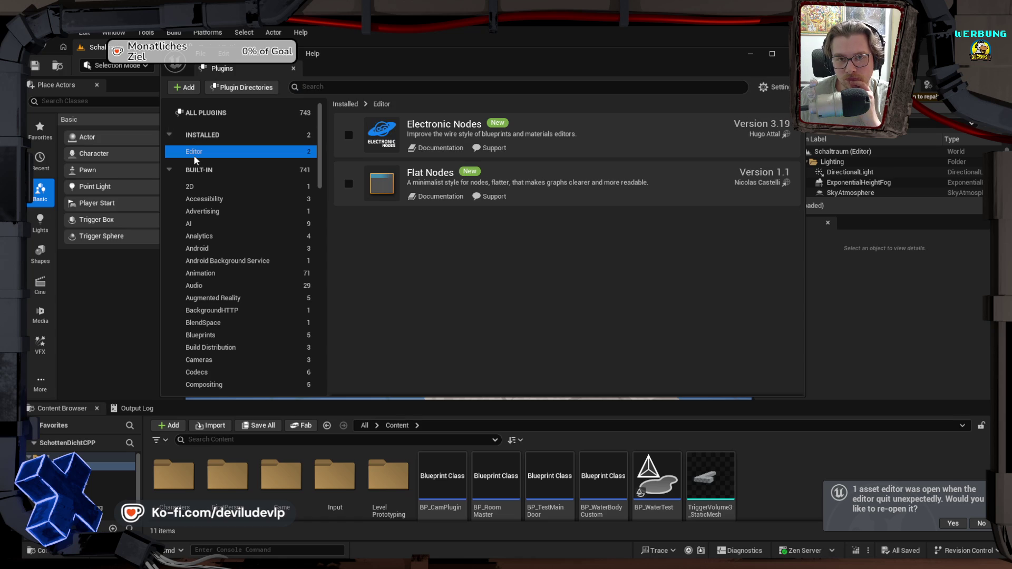
Step: Return to the Installed plugins category, close the Plugins window, and leave Unreal Editor
click(171, 132)
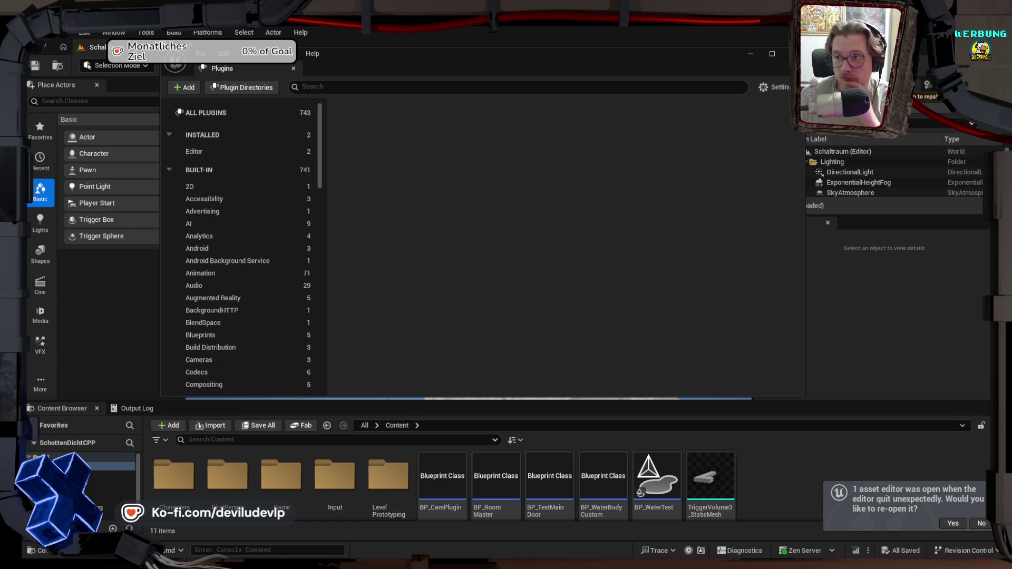
click(794, 53)
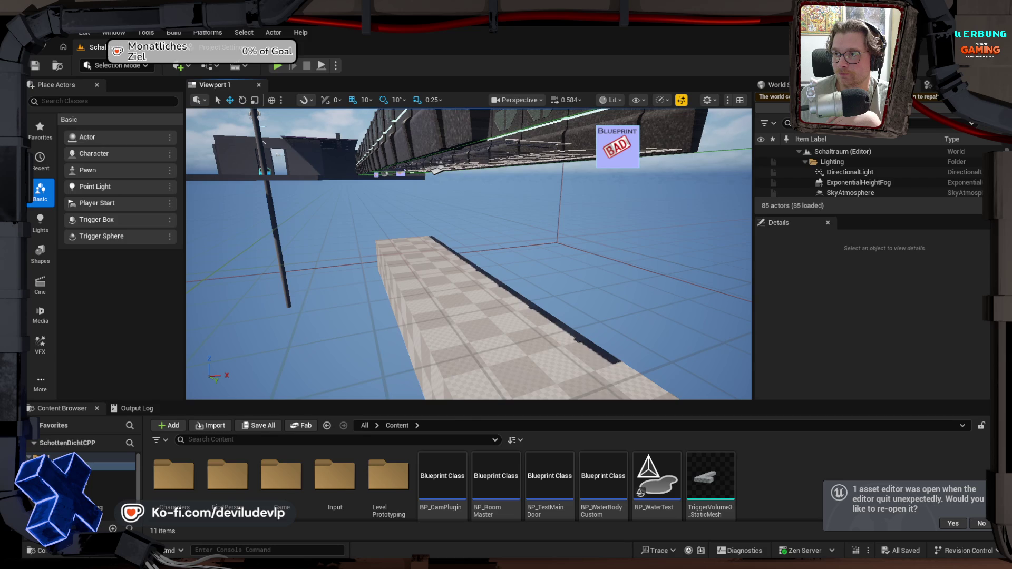
key(alt+Tab)
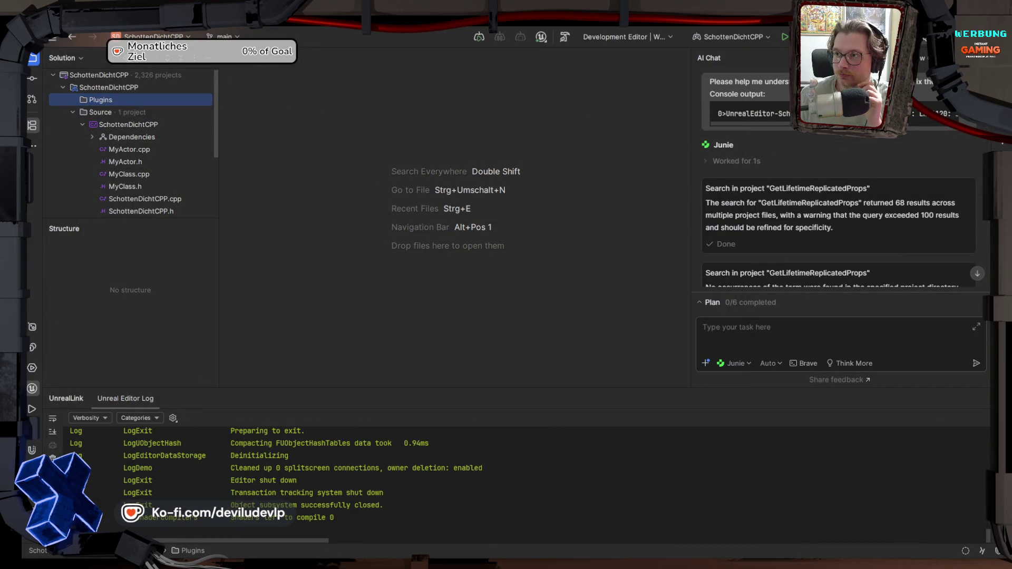
key(alt+Tab)
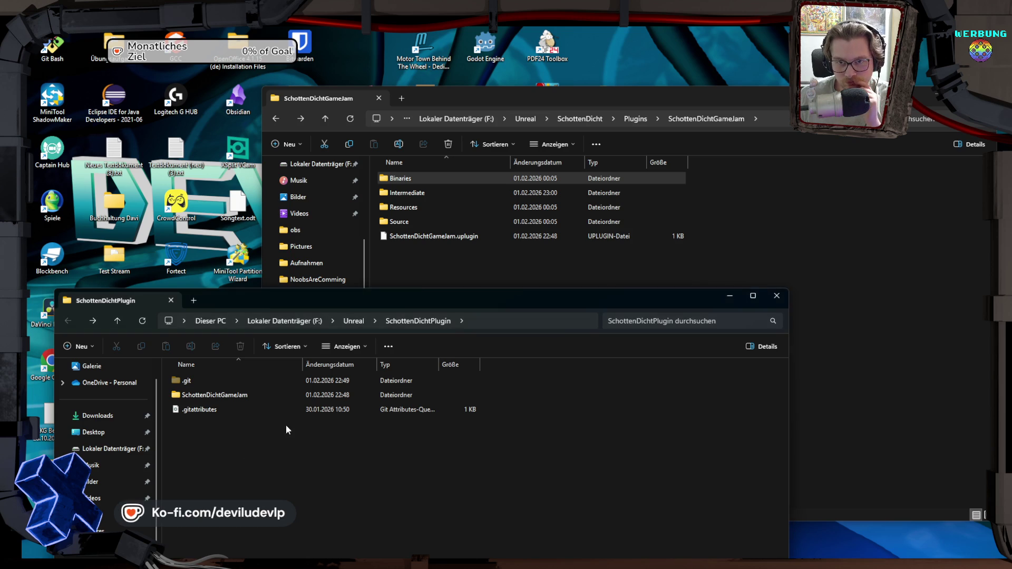
Step: Navigate the upper Explorer window to F:\Unreal\SchottenDichtCPP\Plugins
click(419, 261)
key(alt+Up)
click(561, 118)
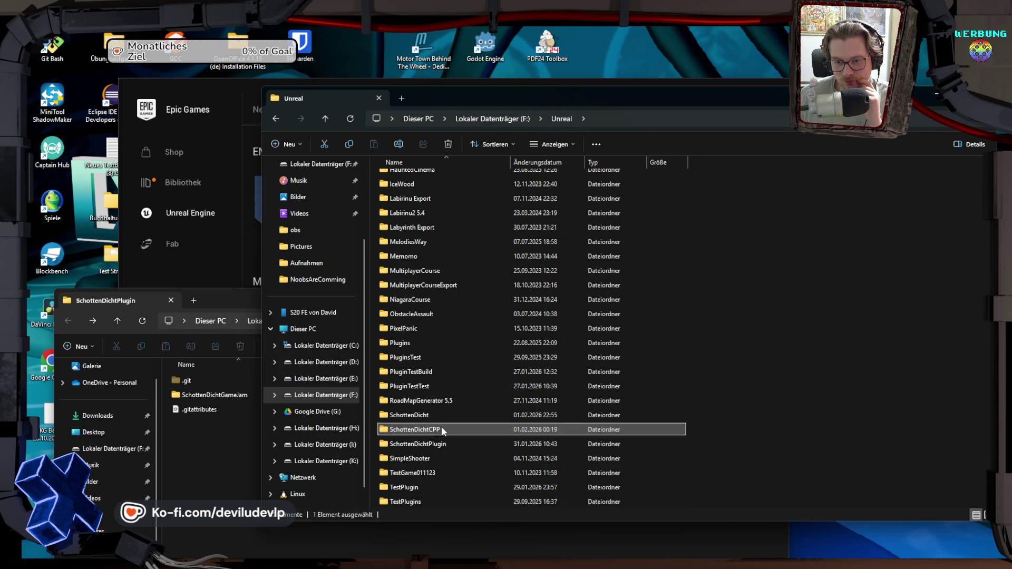
double_click(442, 429)
click(410, 310)
double_click(410, 310)
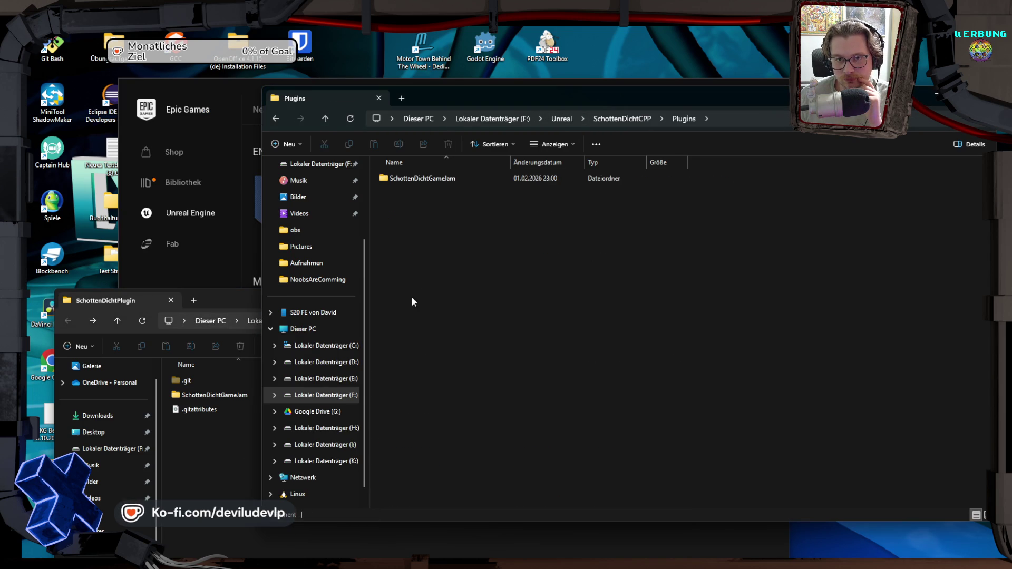
double_click(435, 180)
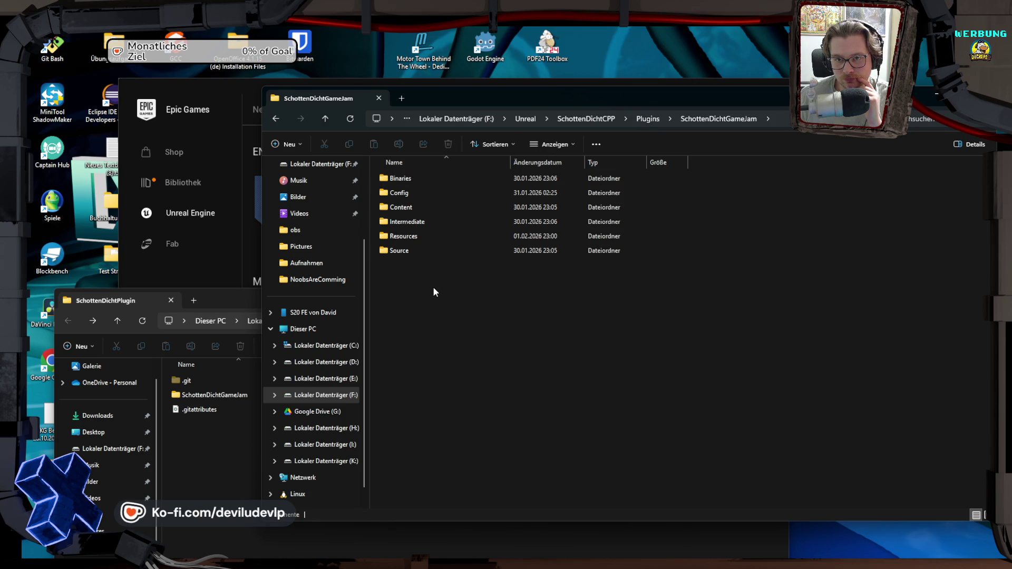
key(BackSpace)
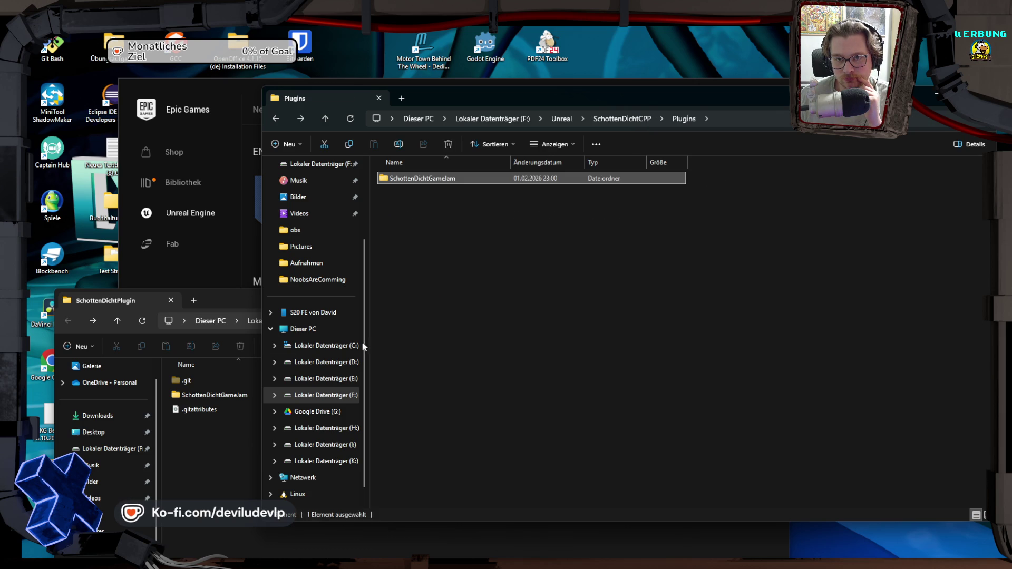
Step: Copy SchottenDichtGameJam from the repository into the project's Plugins folder with 'Hierher kopieren'
click(209, 431)
double_click(225, 395)
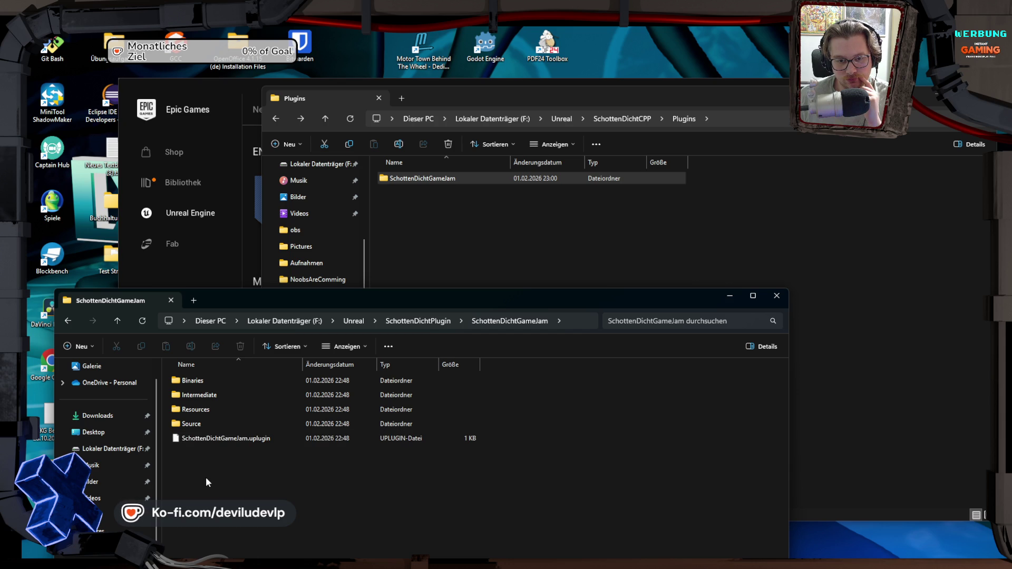
key(BackSpace)
drag(217, 396, 457, 251)
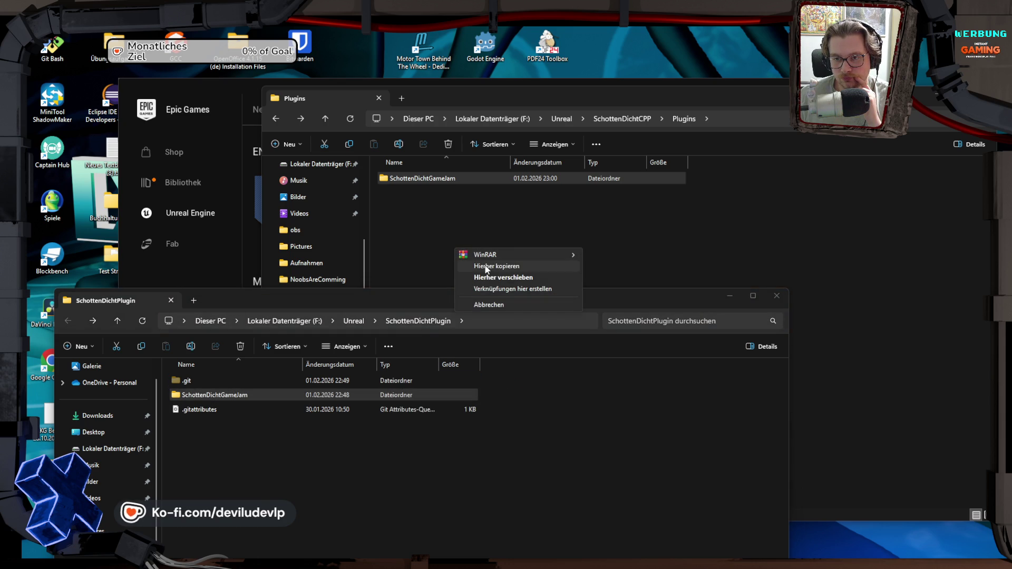
click(486, 267)
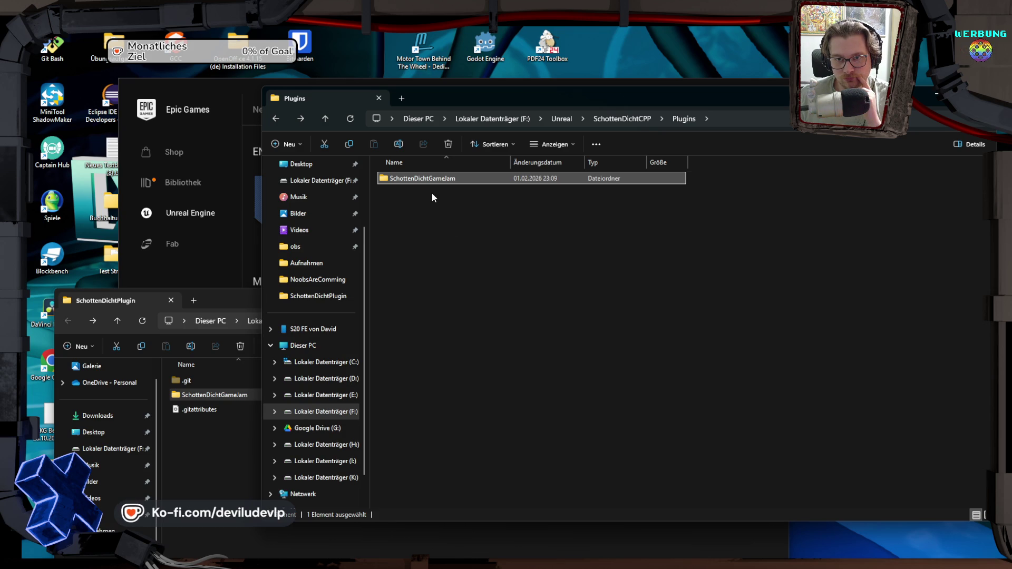
double_click(436, 180)
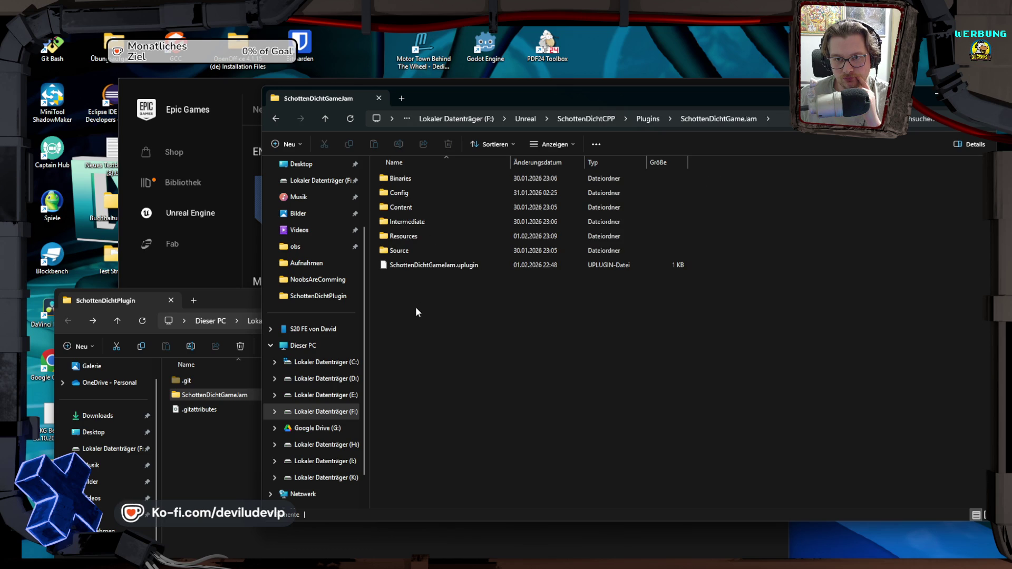
click(207, 81)
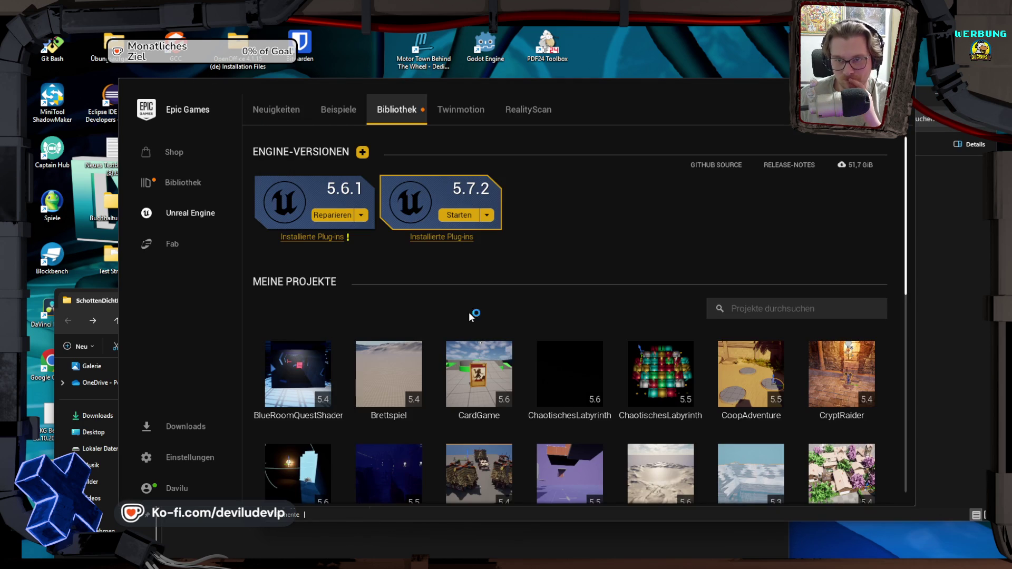
Step: Scroll to Meine Projekte and open the SchottenDichtCPP tile
scroll(471, 316, down, 3)
scroll(471, 316, down, 2)
scroll(469, 313, down, 2)
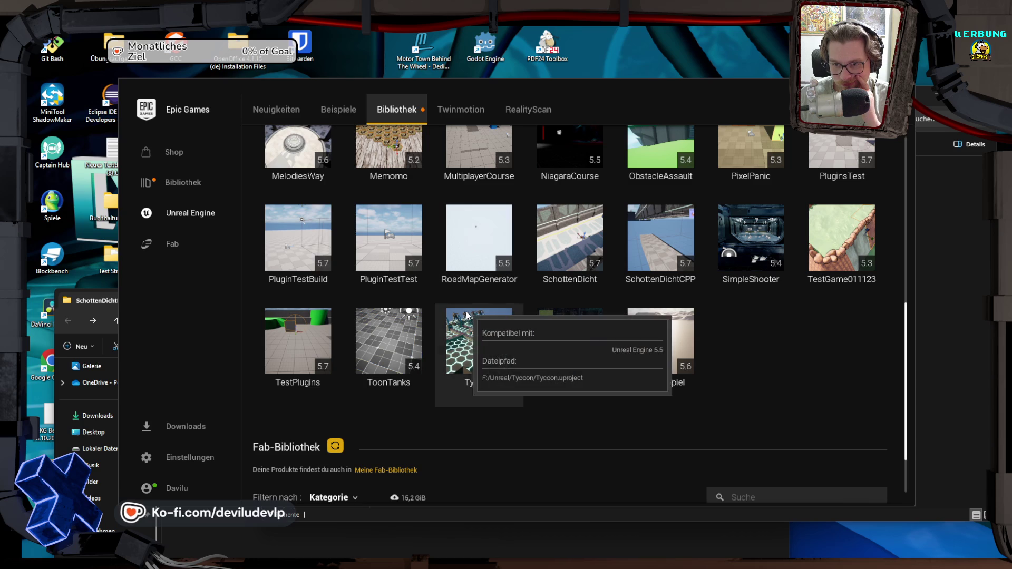
double_click(674, 243)
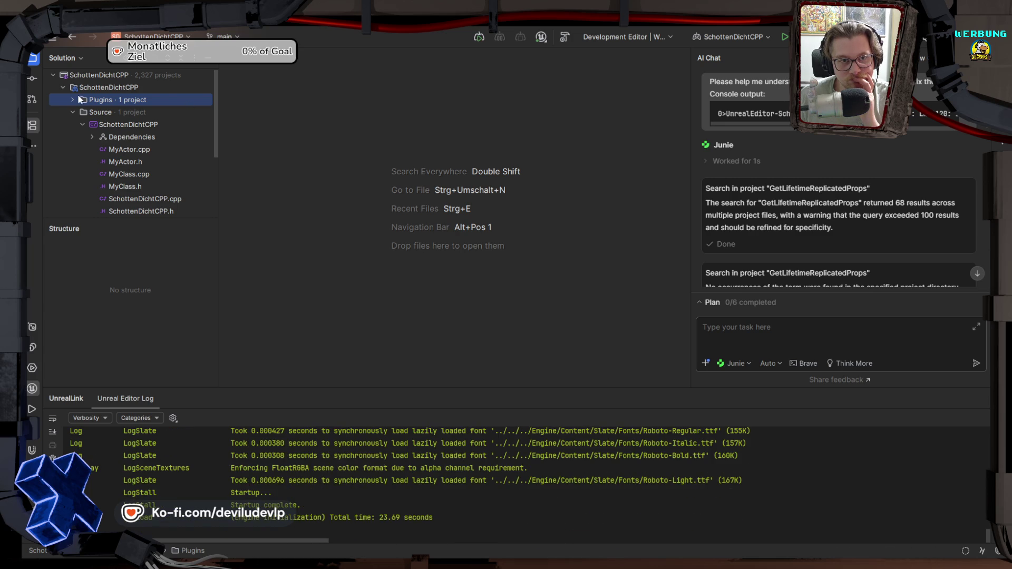
Step: Expand Plugins > SchottenDichtGameJam > Source with its Public and Private folders, then return to Unreal Editor
click(73, 99)
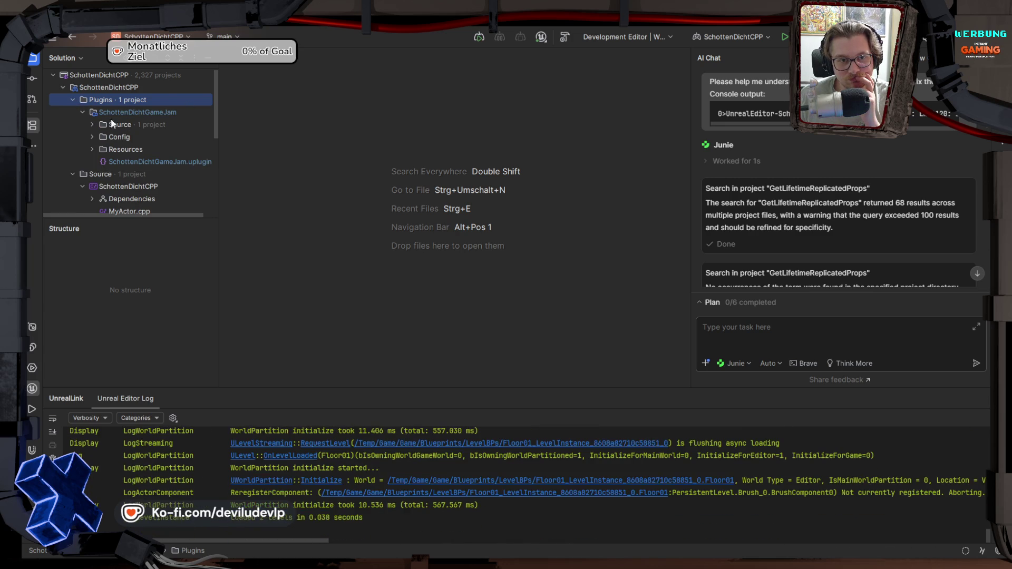
click(92, 125)
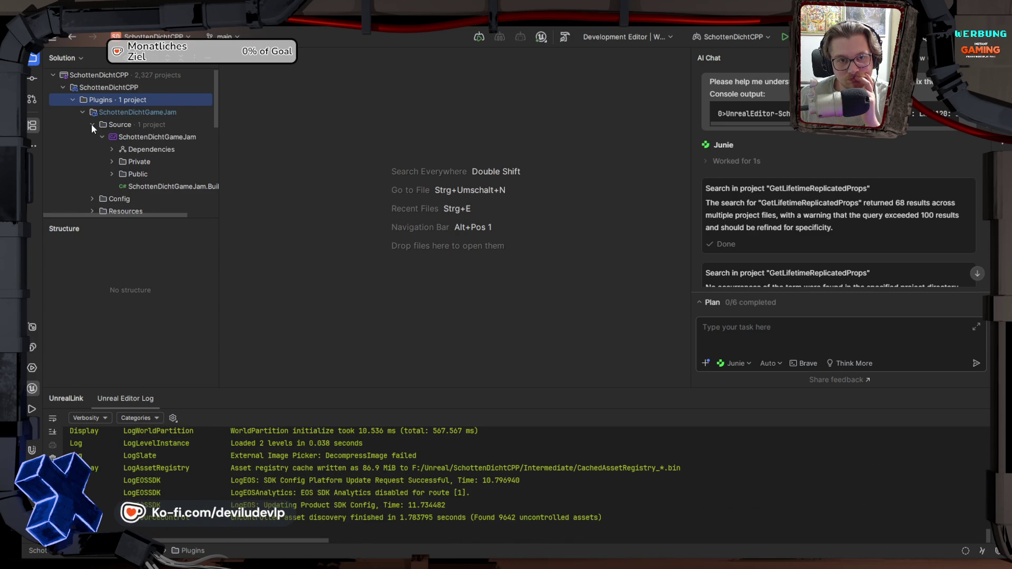
click(111, 174)
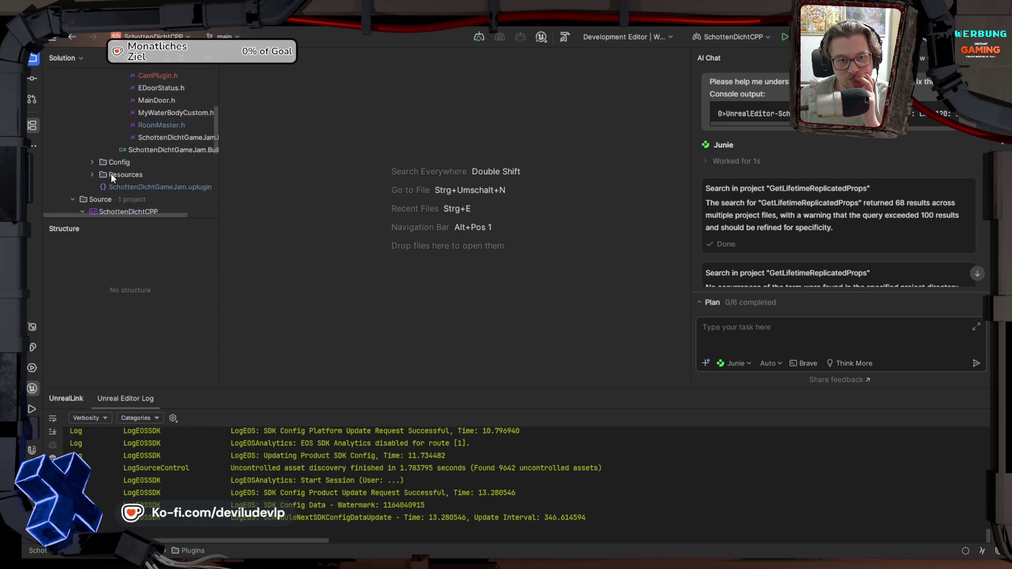
scroll(111, 158, up, 1)
click(110, 123)
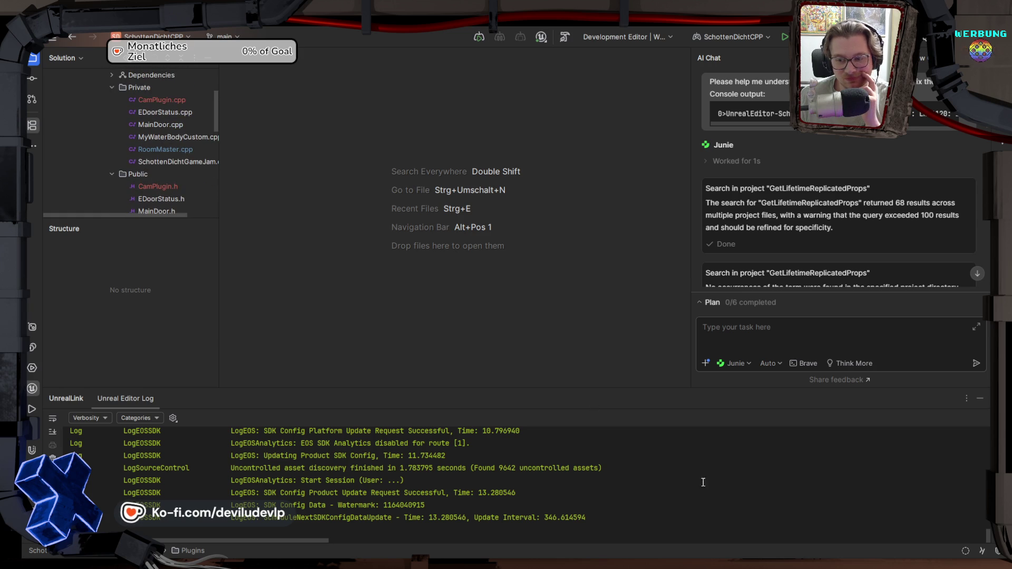
mouse_move(790, 563)
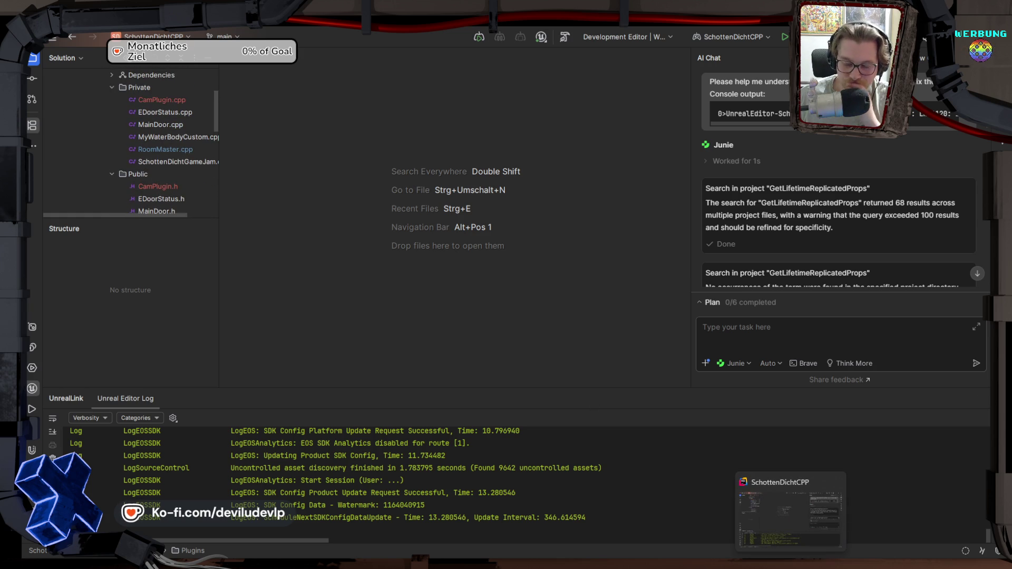
click(791, 563)
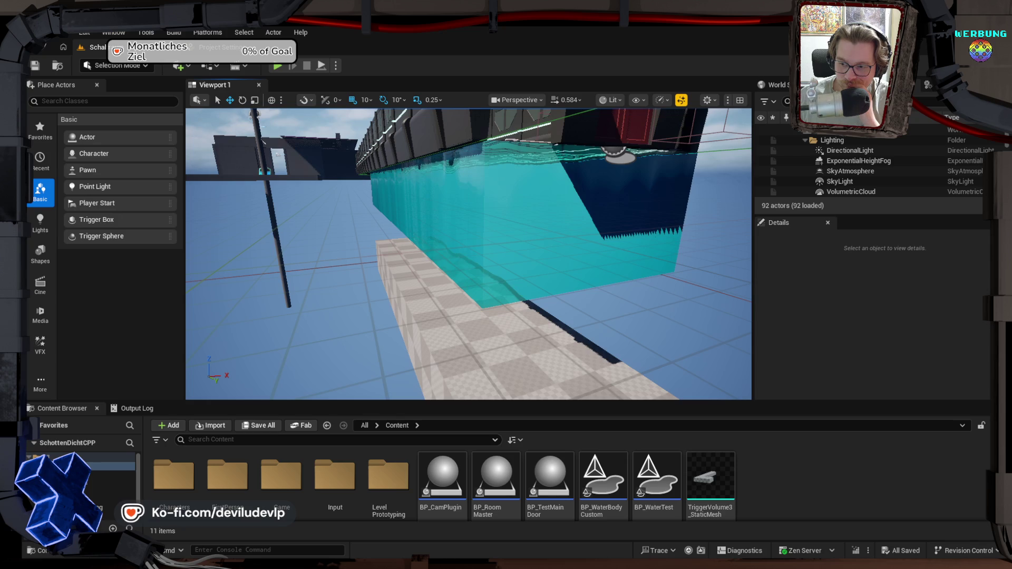
Step: Fly above the corridor, run and possess the level, then stop it and close the runtime-error Message Log
mouse_move(448, 183)
mouse_down()
mouse_move(448, 264)
mouse_move(411, 253)
mouse_move(392, 284)
mouse_up()
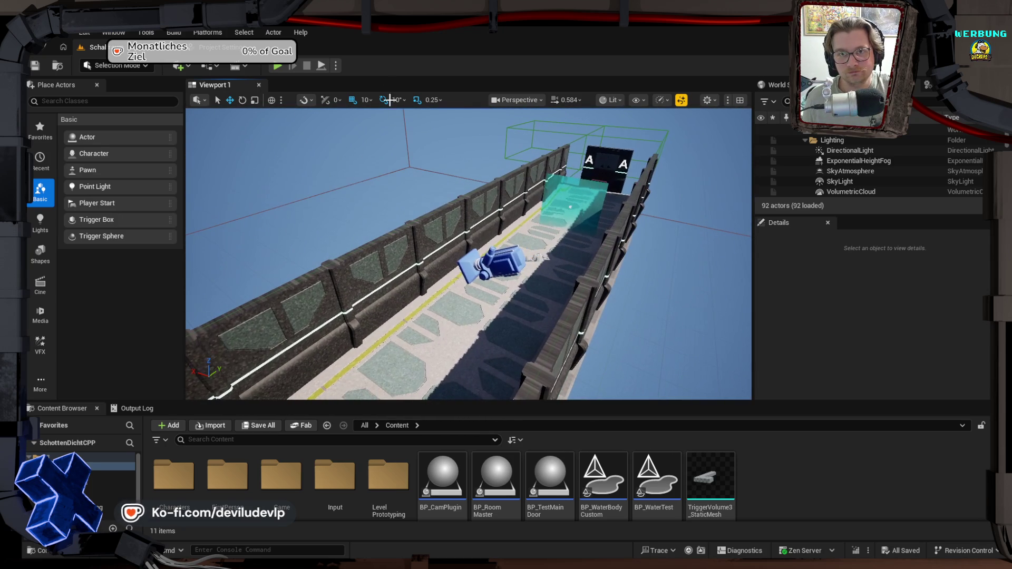
click(322, 66)
click(322, 66)
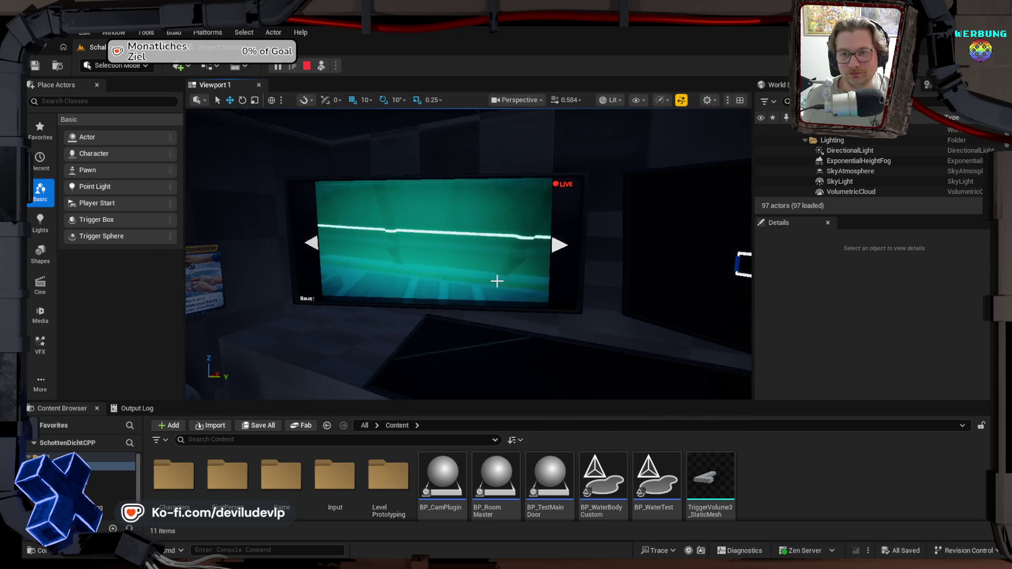
click(307, 65)
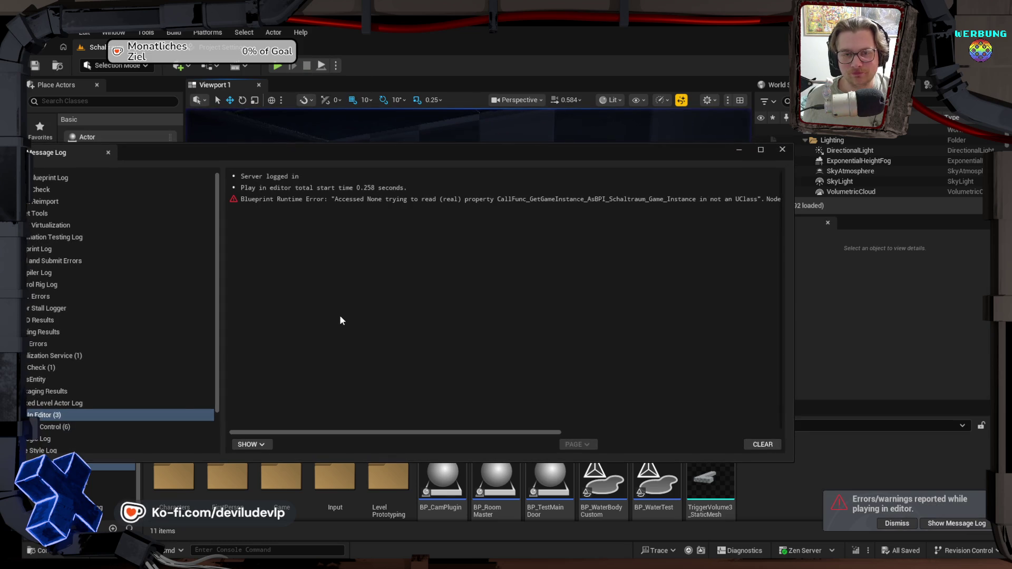
click(783, 149)
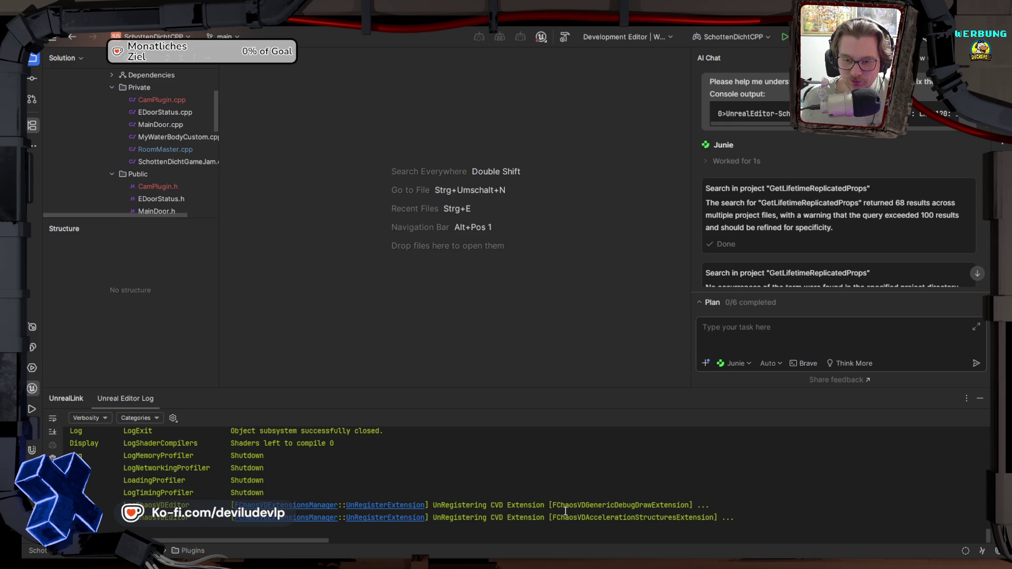
key(alt+Tab)
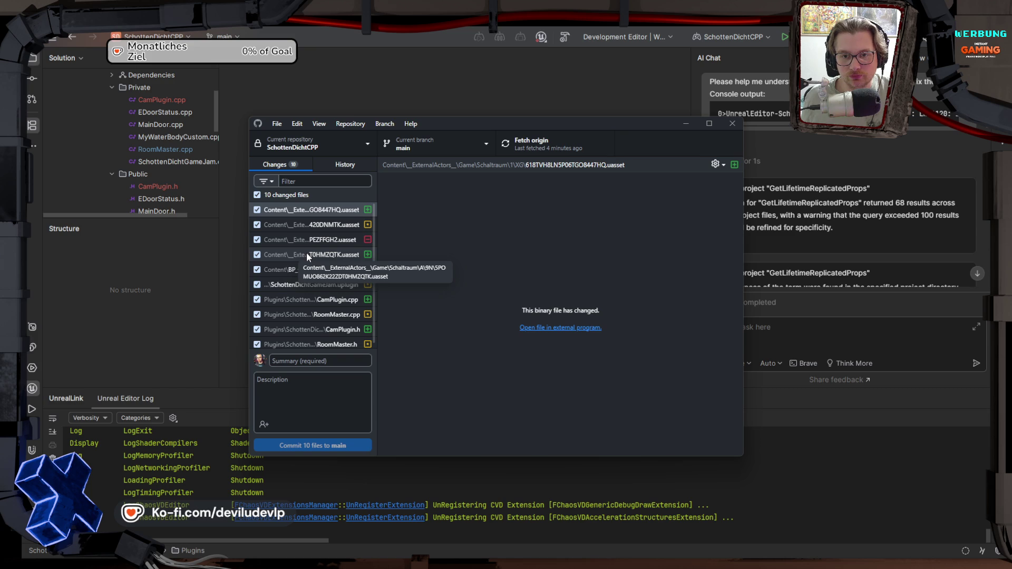
Step: Commit the 10 changed files to main as 'Update Cam' and push to origin
scroll(308, 314, down, 1)
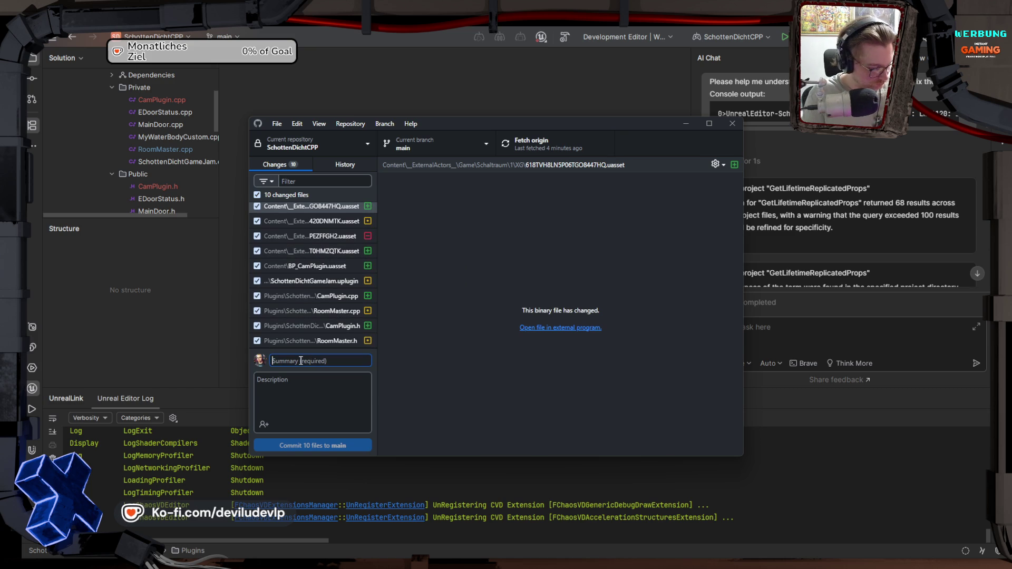
text(ute d)
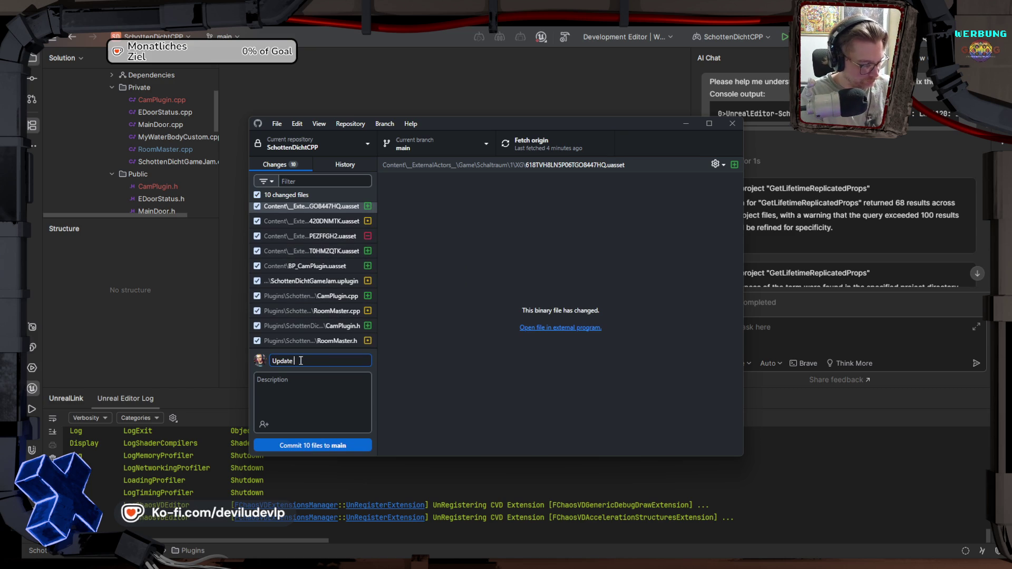
text(Cam)
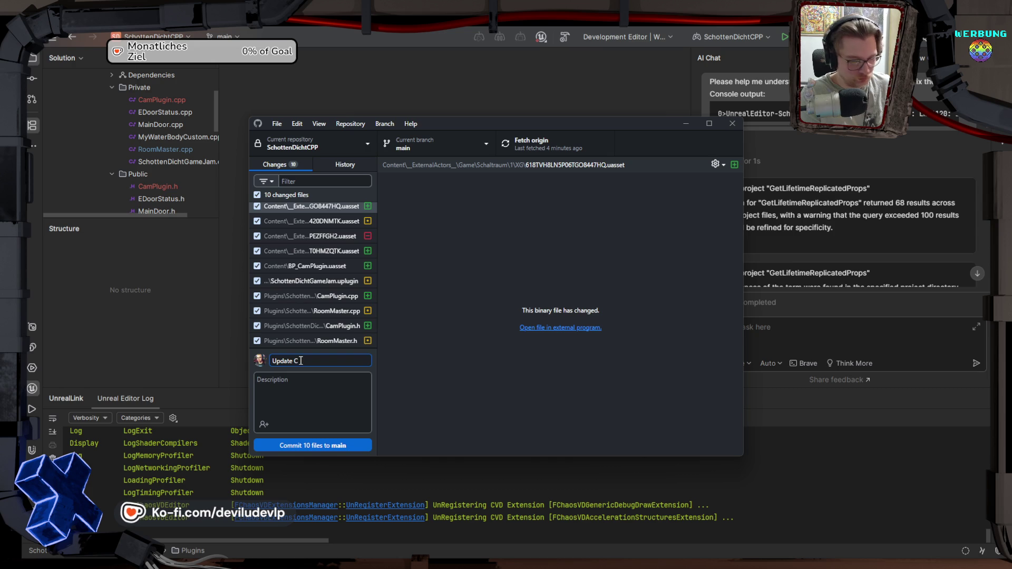
click(324, 444)
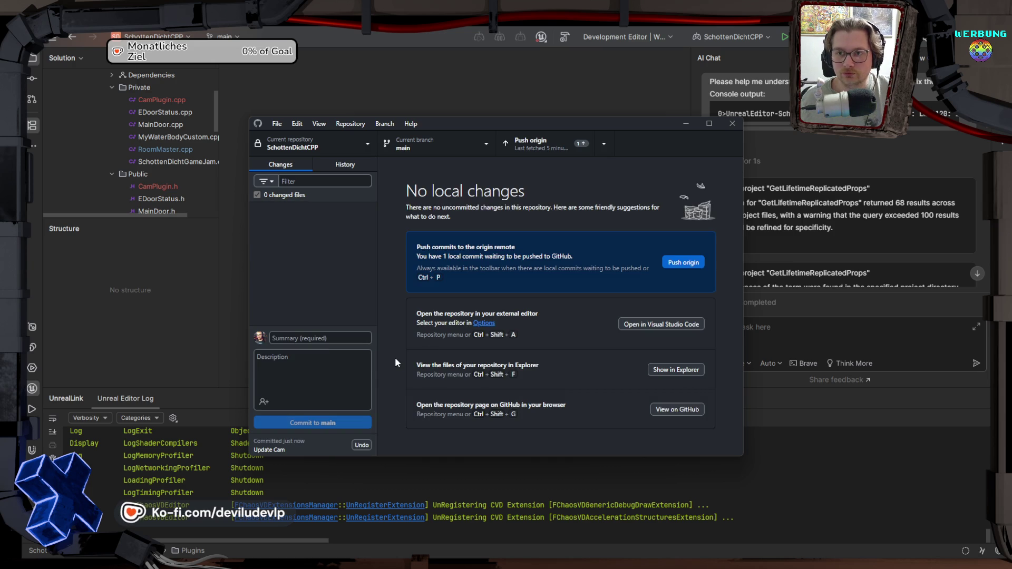
click(521, 146)
Step: Switch GitHub Desktop's current repository to SchottenDicht
click(327, 141)
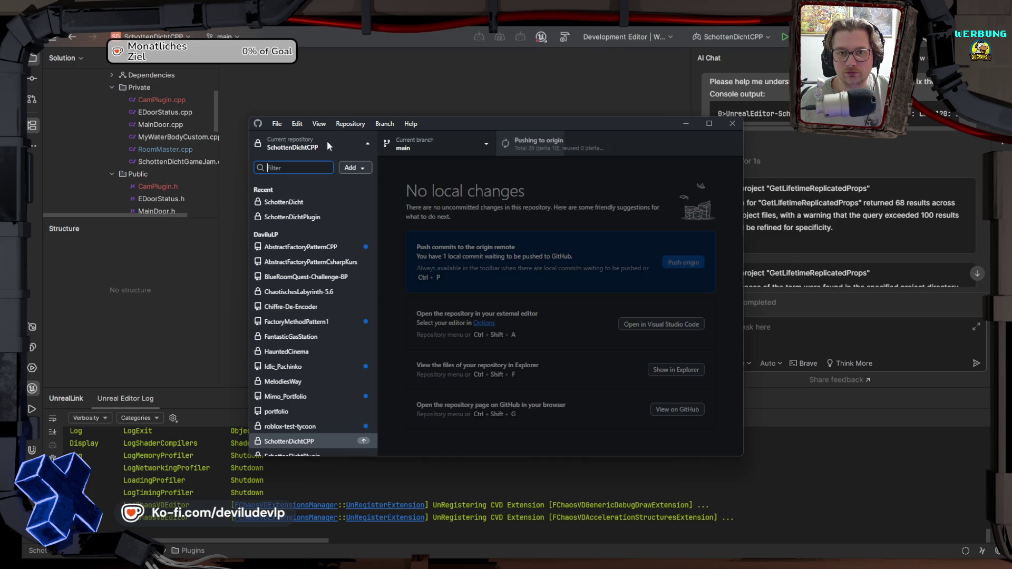
click(320, 205)
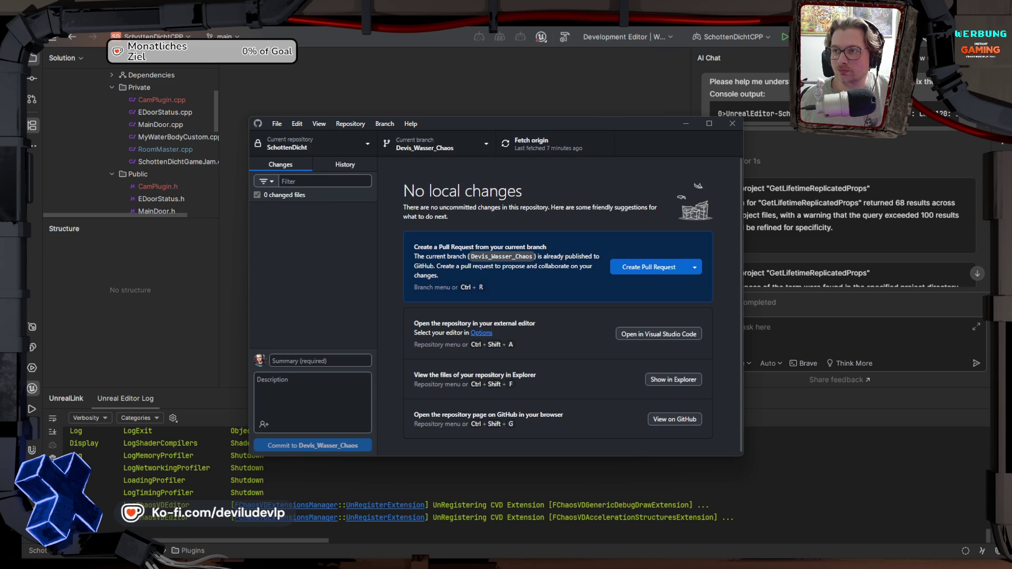
key(alt+Tab)
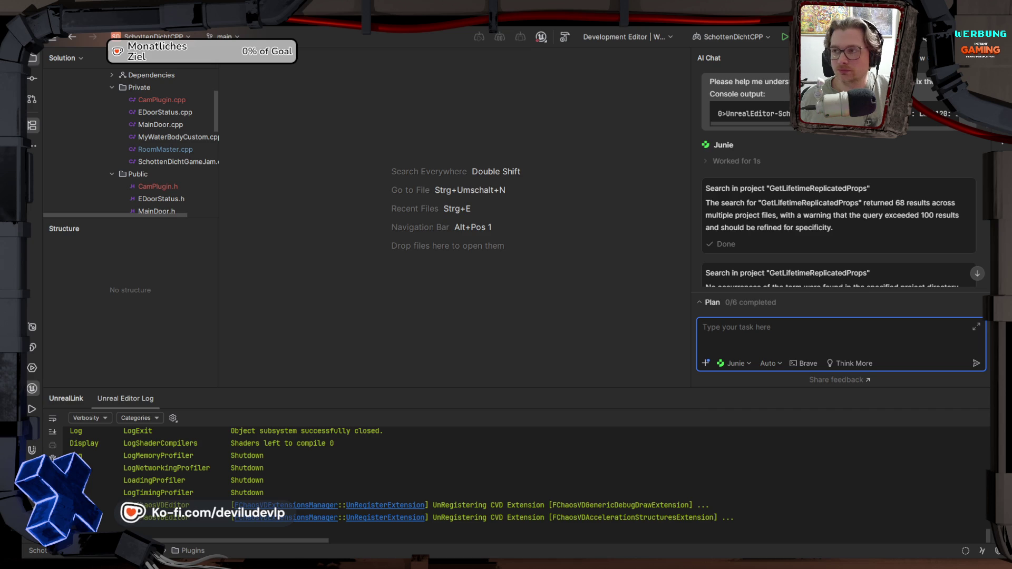
Step: Browse File Explorer to the SchottenDicht project's Plugins folder and open its SchottenDichtGameJam folder
key(alt+Tab)
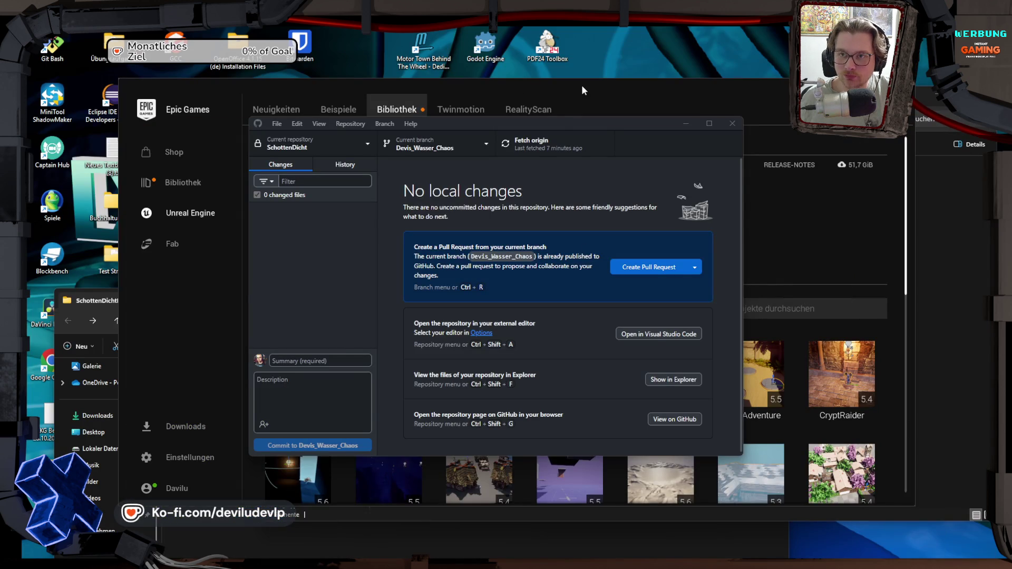
click(580, 90)
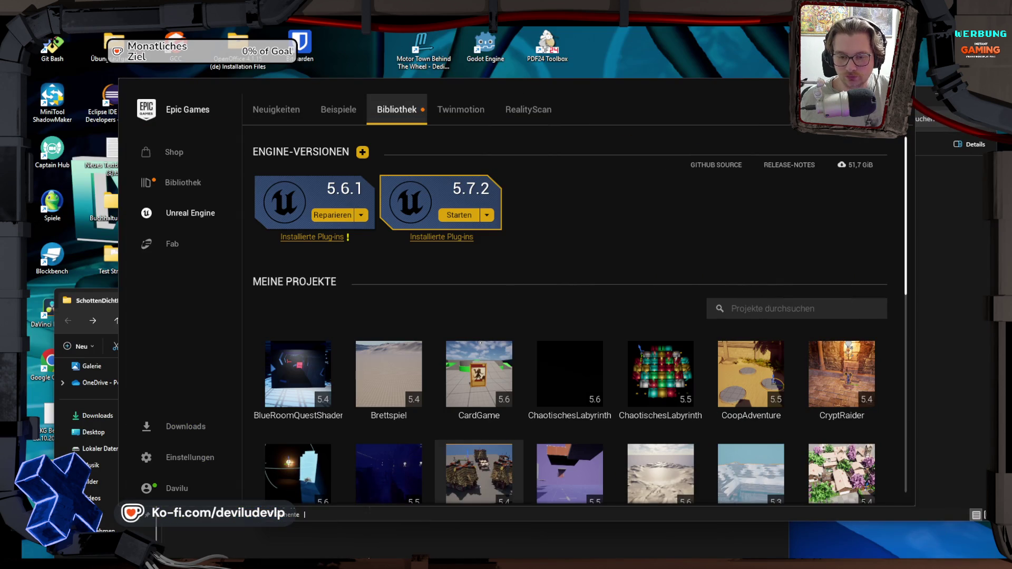
click(305, 510)
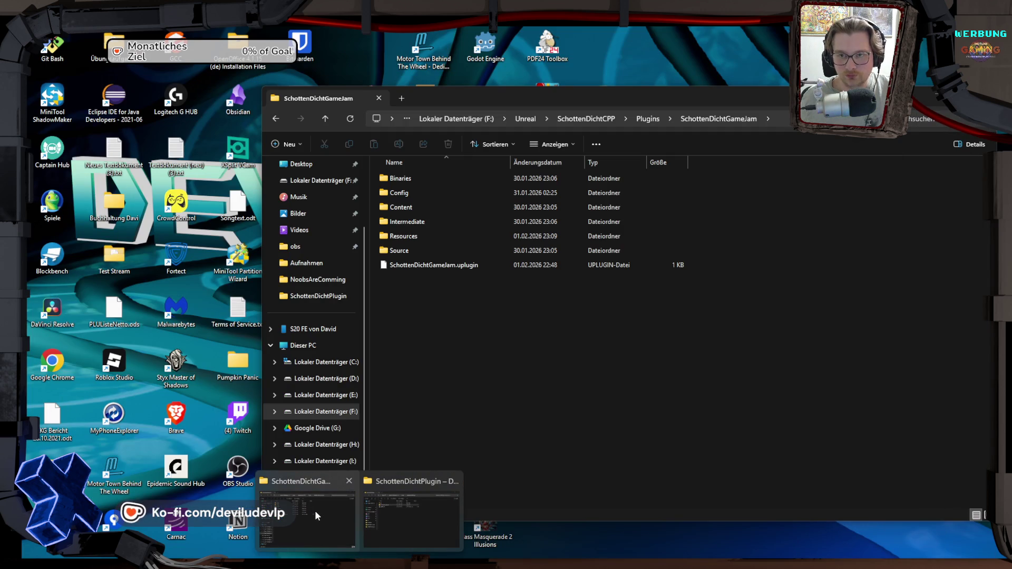
click(316, 511)
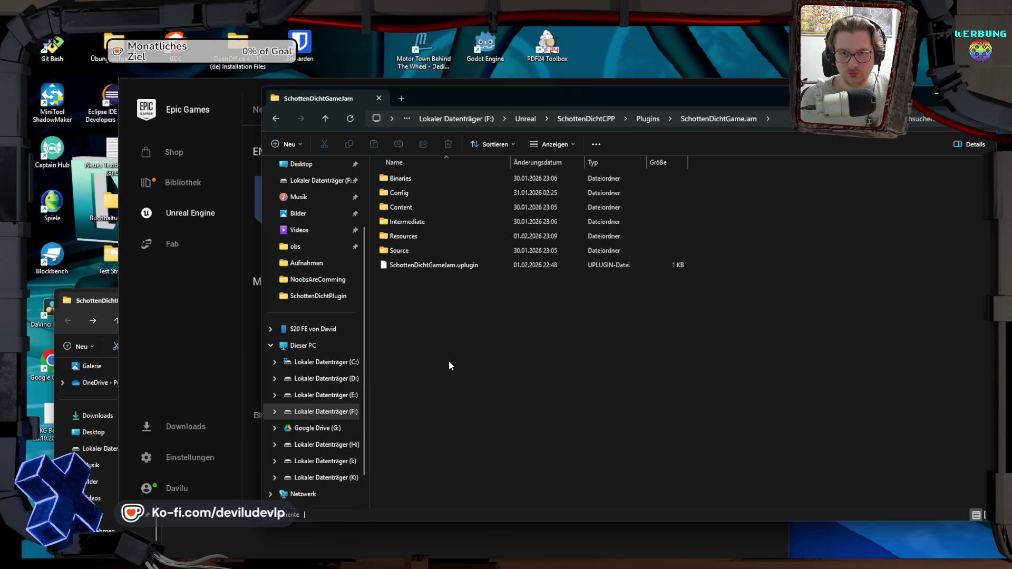
key(BackSpace)
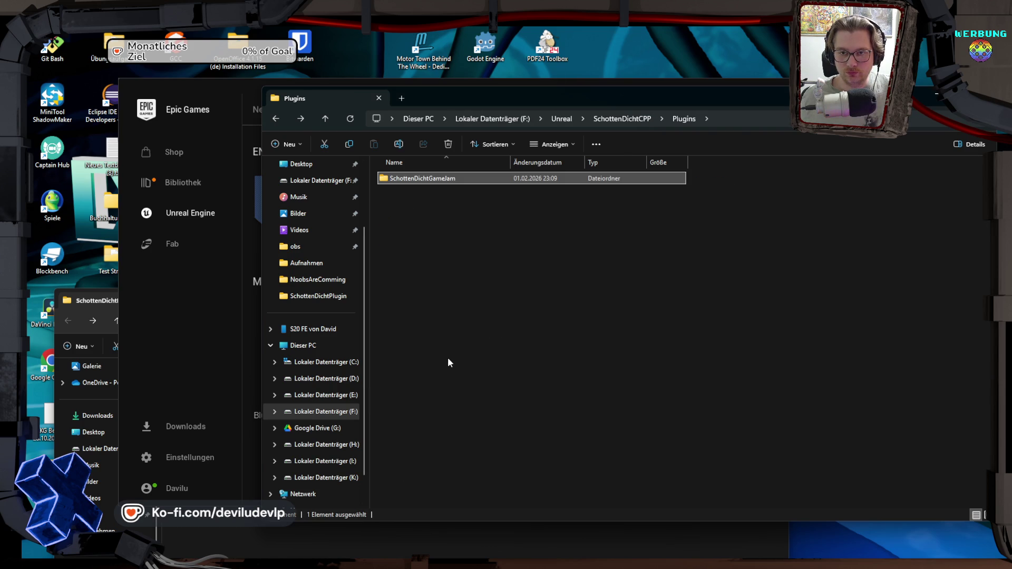
key(BackSpace)
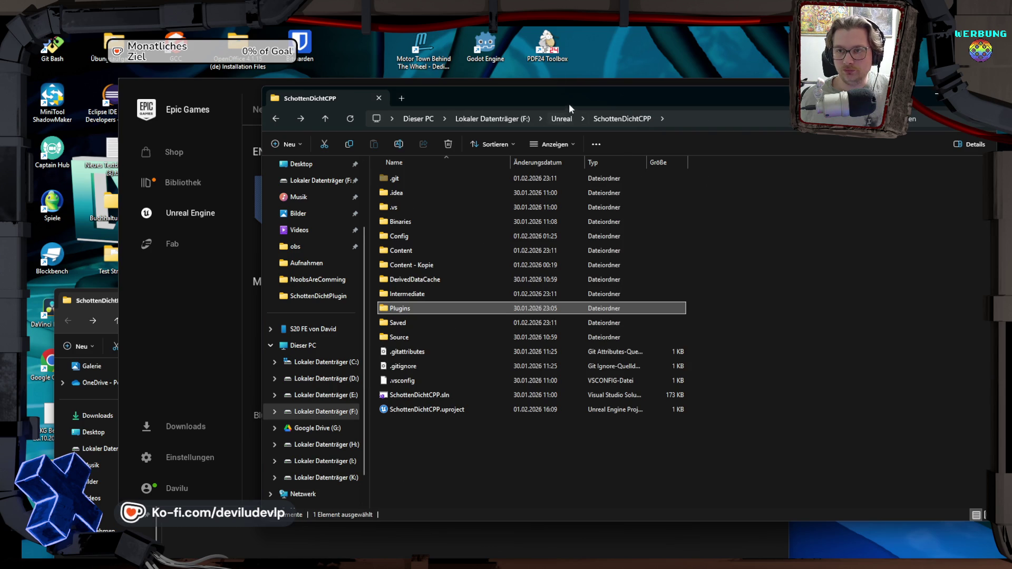
click(561, 118)
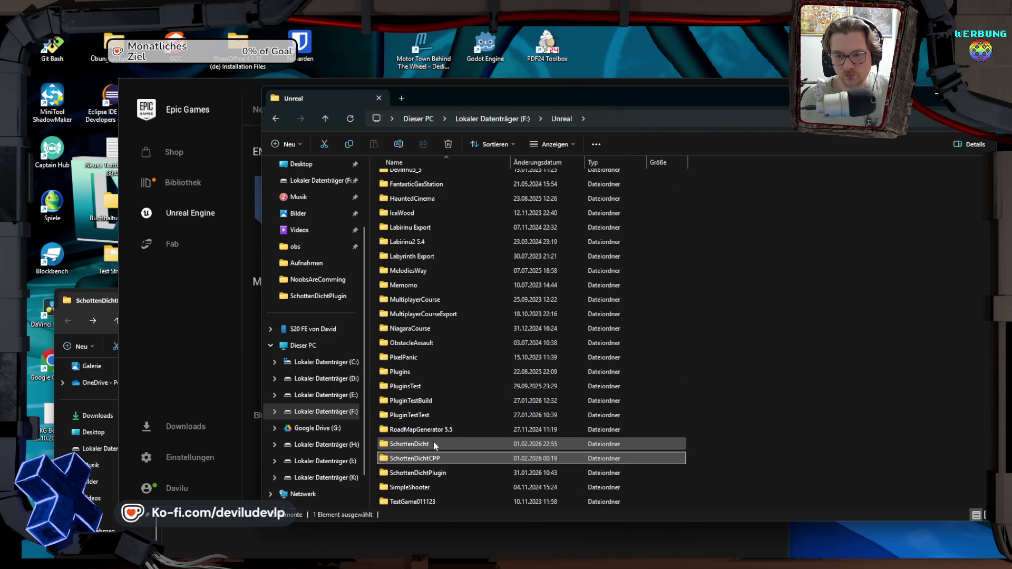
double_click(419, 267)
double_click(410, 250)
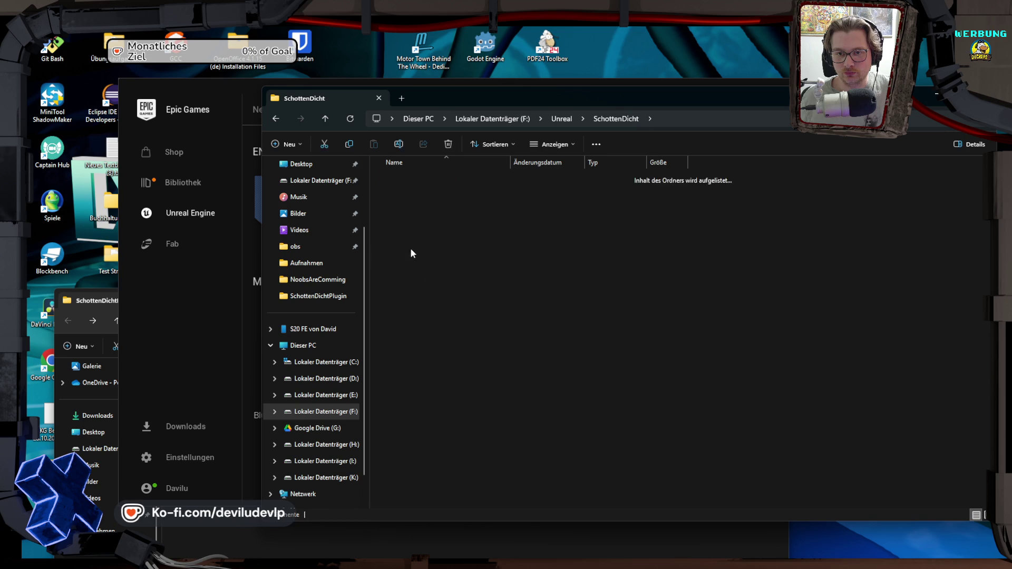
double_click(426, 179)
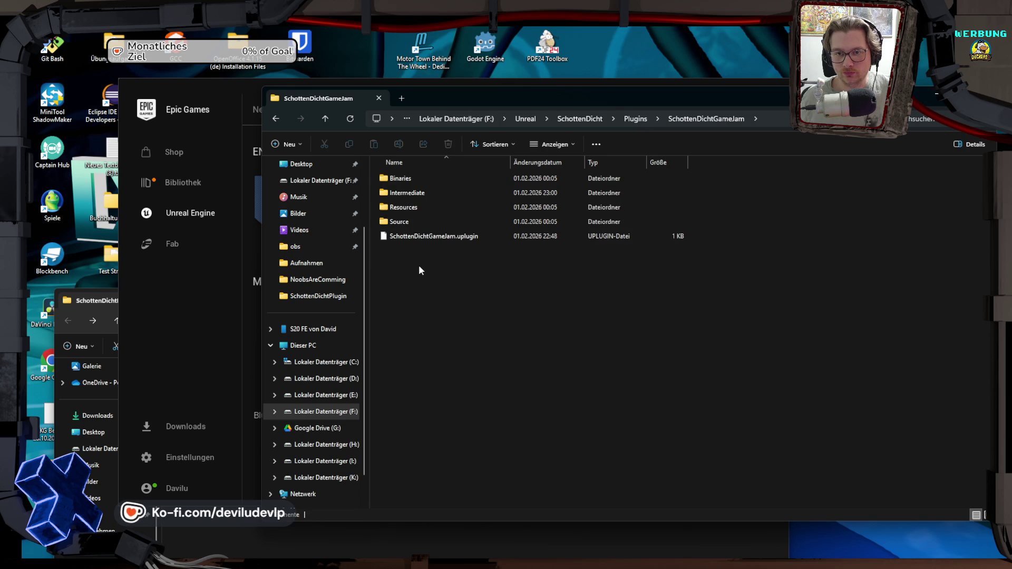
Step: Inspect SchottenDichtGameJam in the SchottenDichtPlugin repository and drag it onto SchottenDicht's Plugins folder
key(alt+Left)
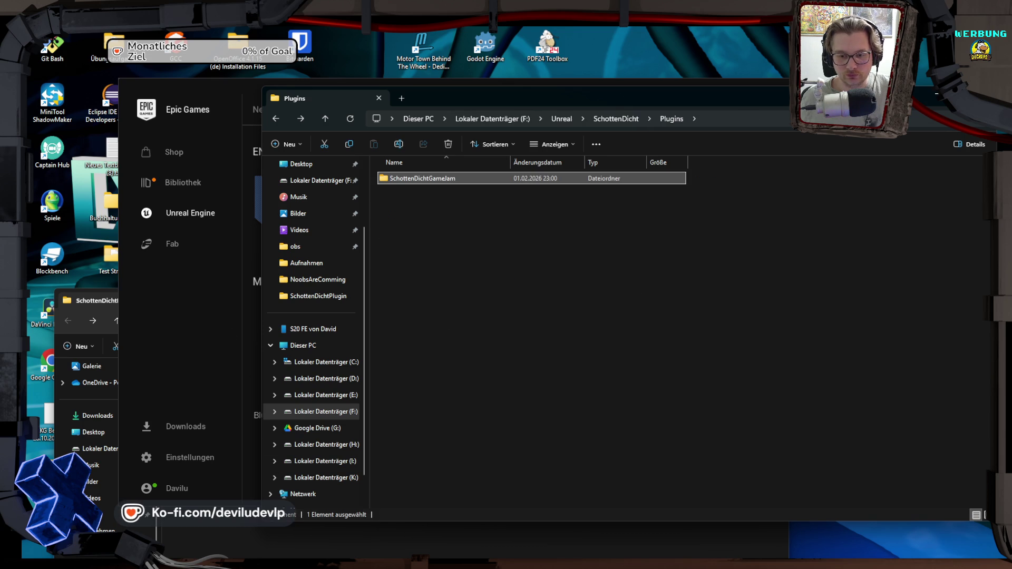
mouse_move(359, 561)
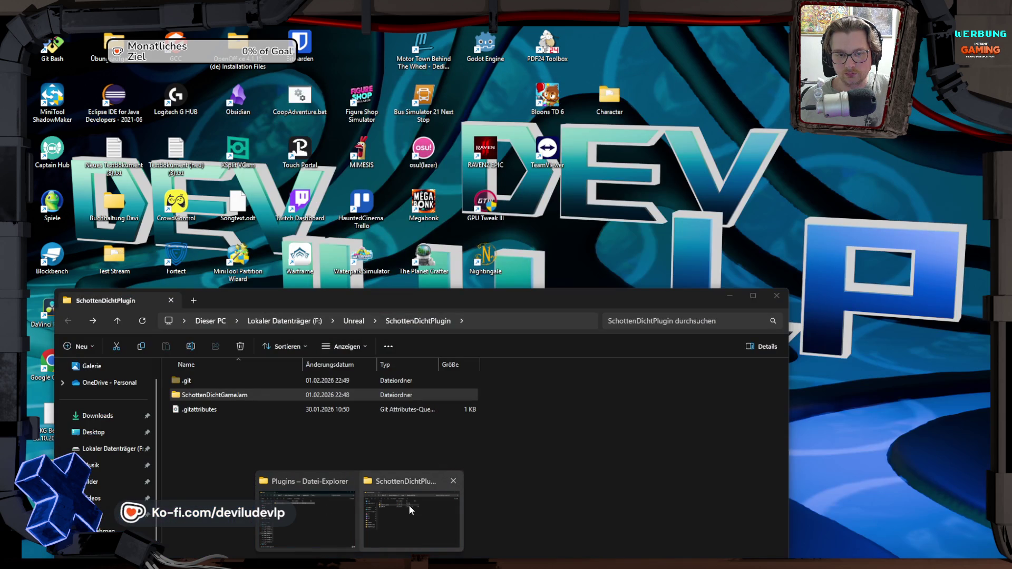
click(409, 505)
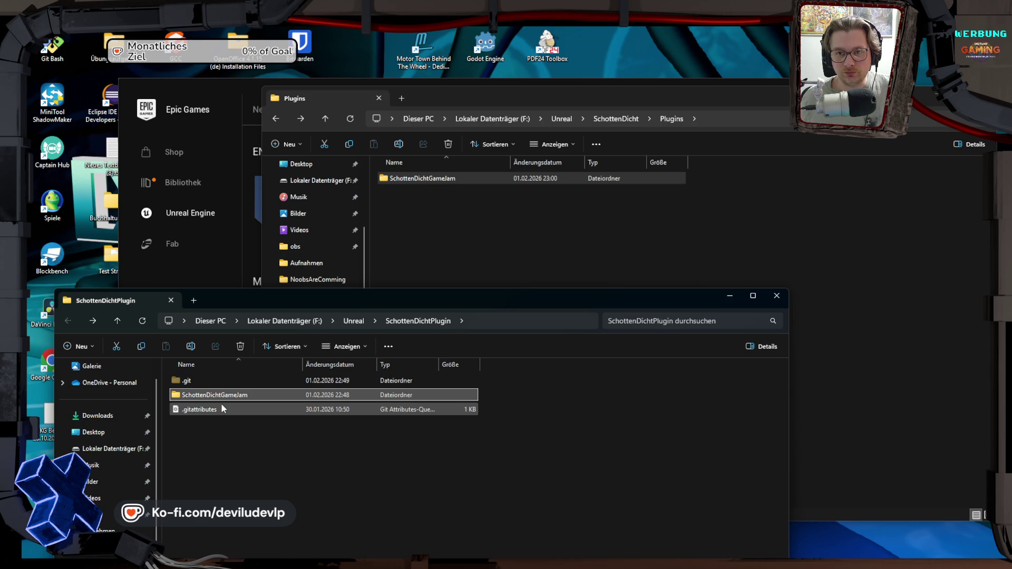
mouse_move(207, 393)
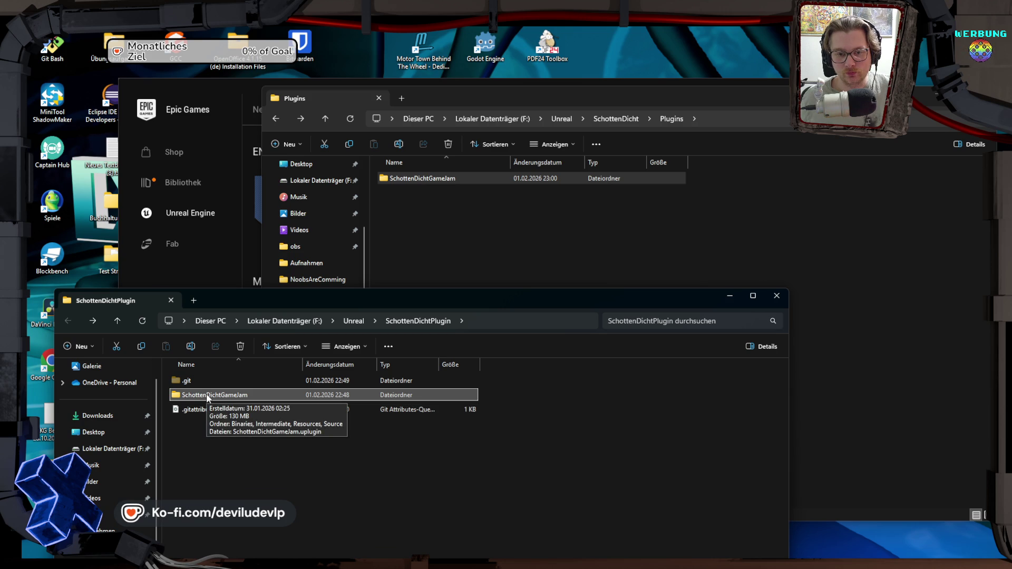
double_click(207, 394)
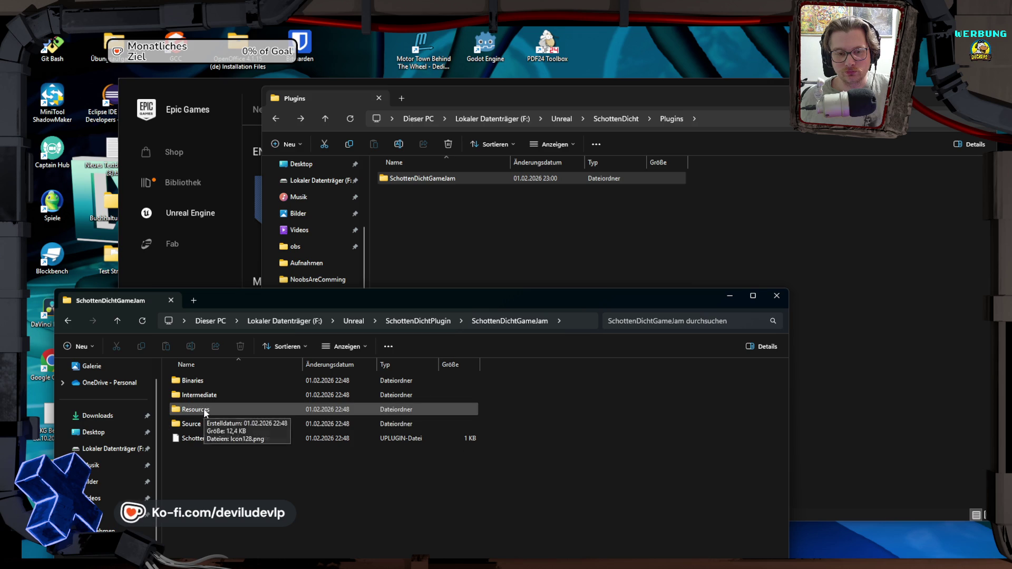
key(alt+Left)
mouse_move(204, 396)
mouse_down()
mouse_move(311, 379)
mouse_move(453, 253)
mouse_move(216, 388)
mouse_move(218, 400)
mouse_move(453, 237)
mouse_move(441, 246)
mouse_up()
Step: Copy SchottenDichtGameJam into Plugins with Hierher kopieren, replacing existing files, and check the copied folder
click(476, 266)
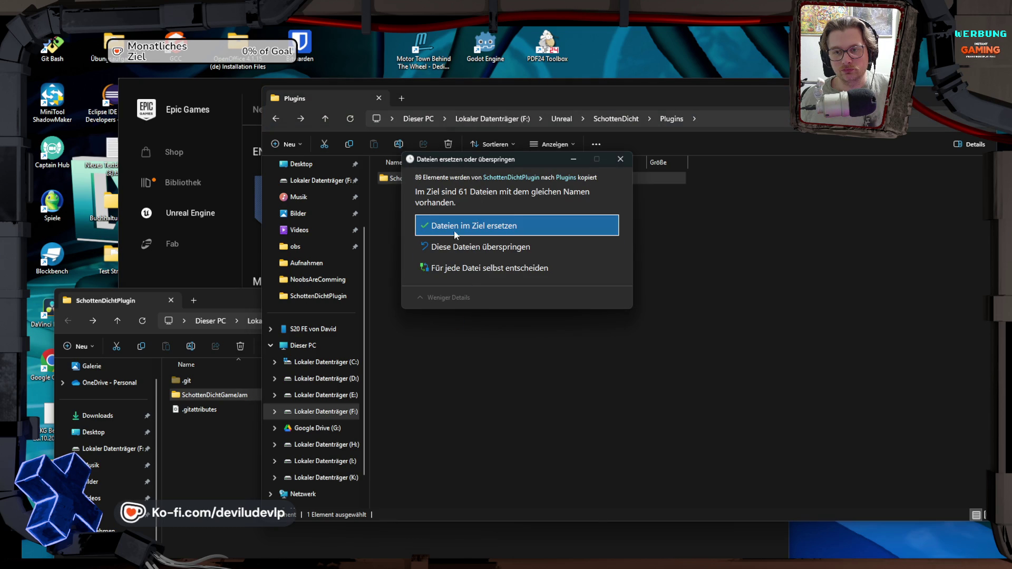
click(458, 230)
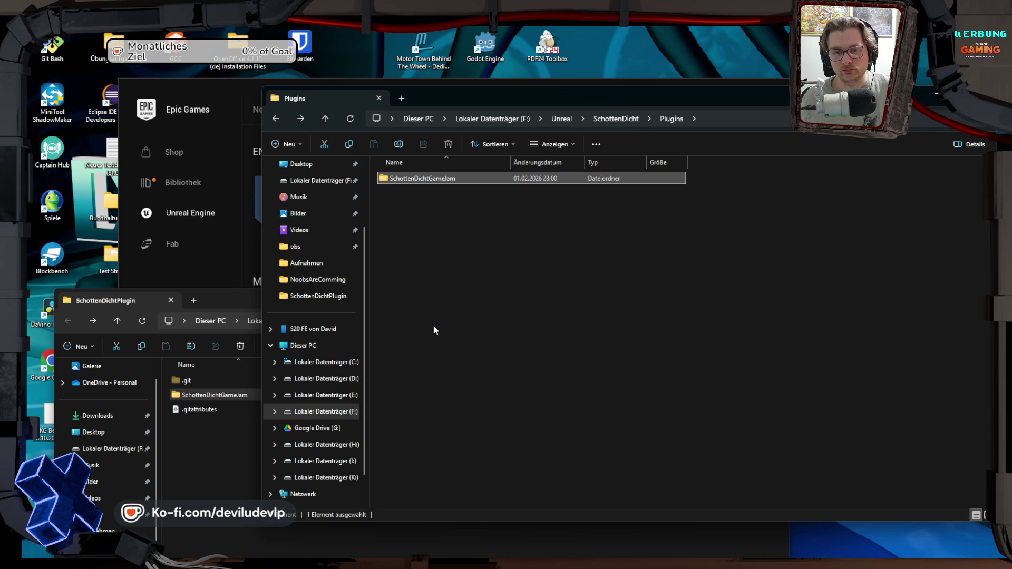
double_click(437, 179)
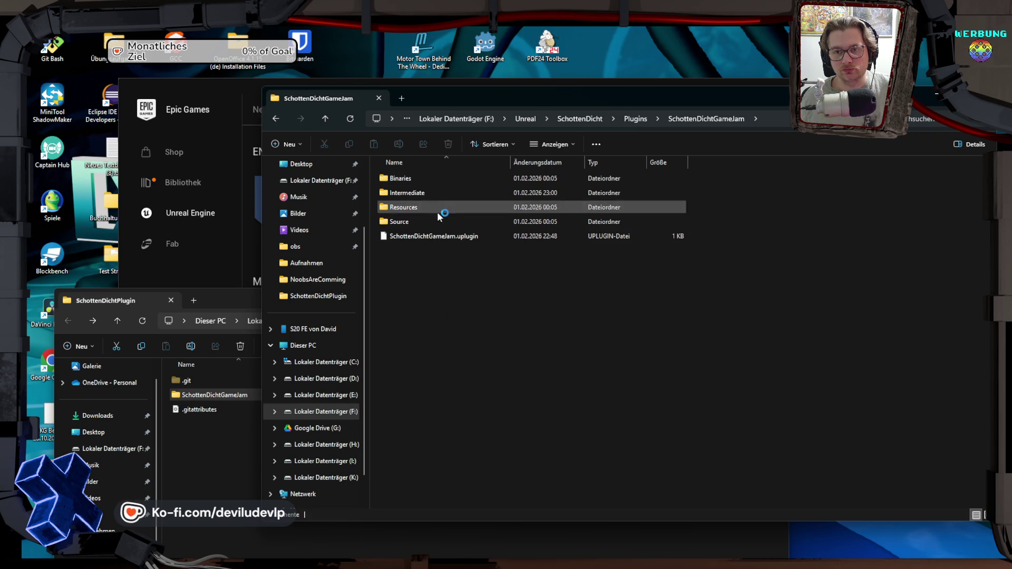
key(alt+Left)
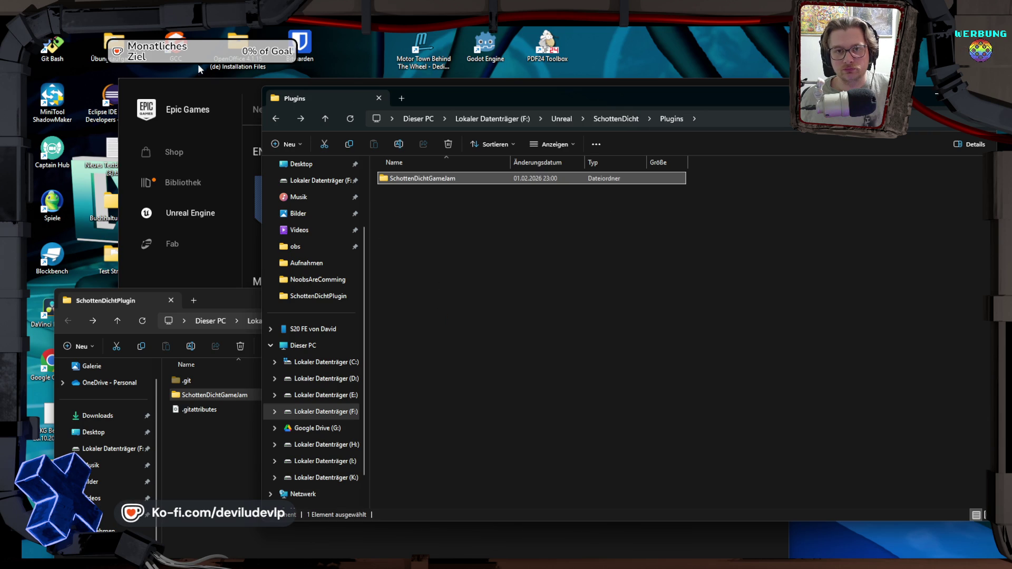
click(243, 84)
scroll(582, 381, down, 5)
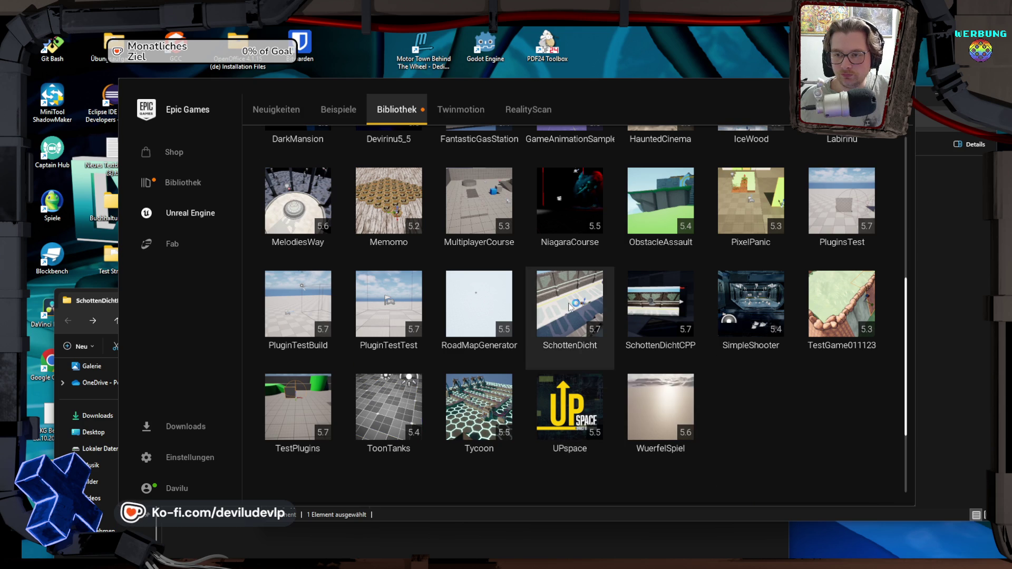
Step: Launch the SchottenDicht project tile and dismiss the SchottenDichtGameJam plugin-load error
click(569, 307)
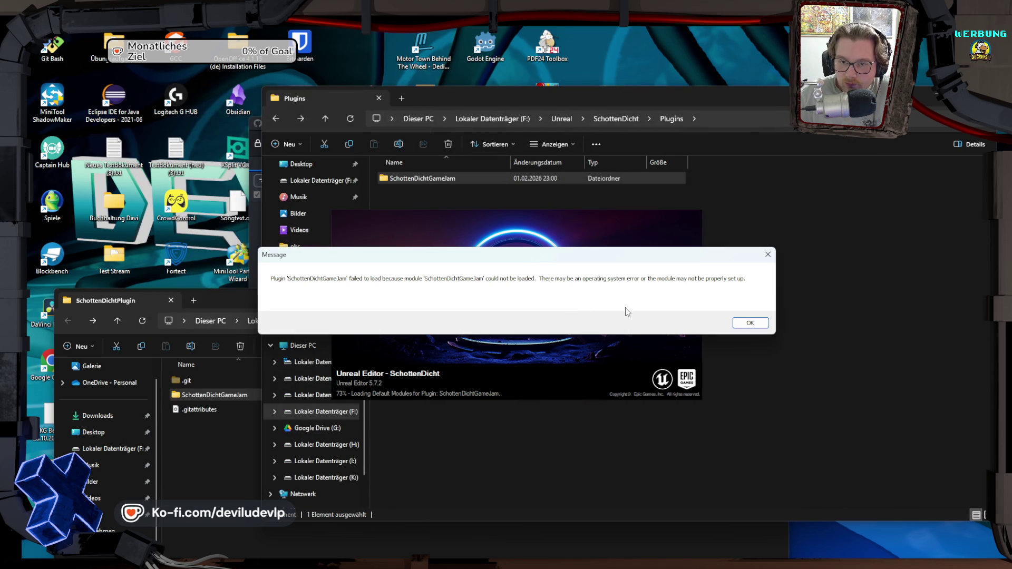
click(755, 322)
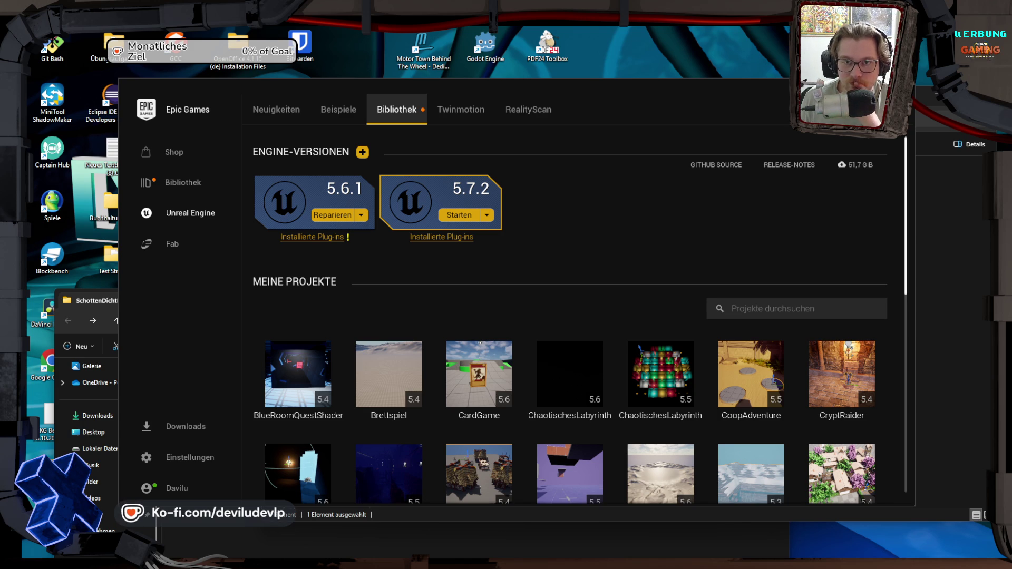
scroll(560, 305, down, 8)
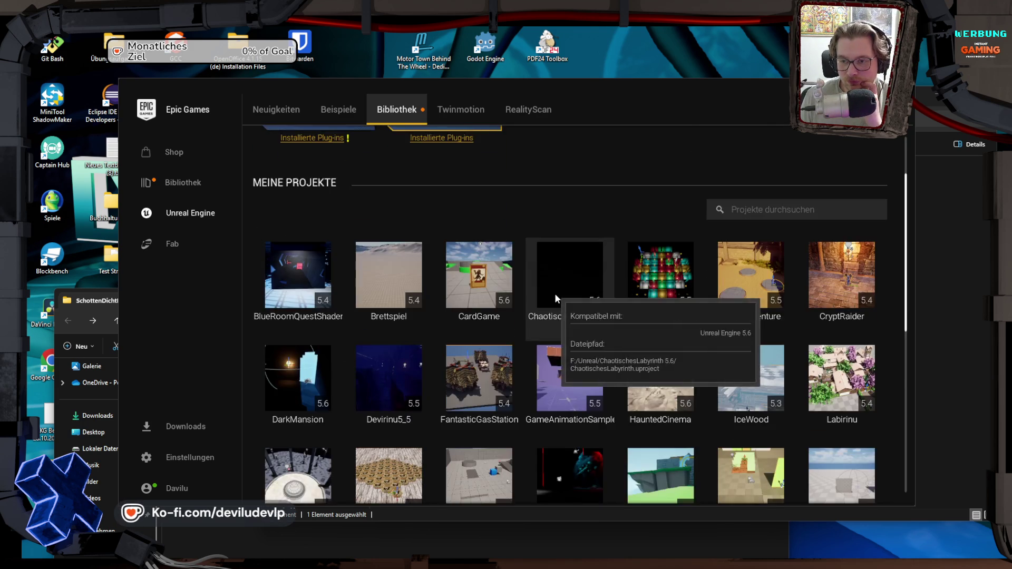
scroll(553, 300, up, 2)
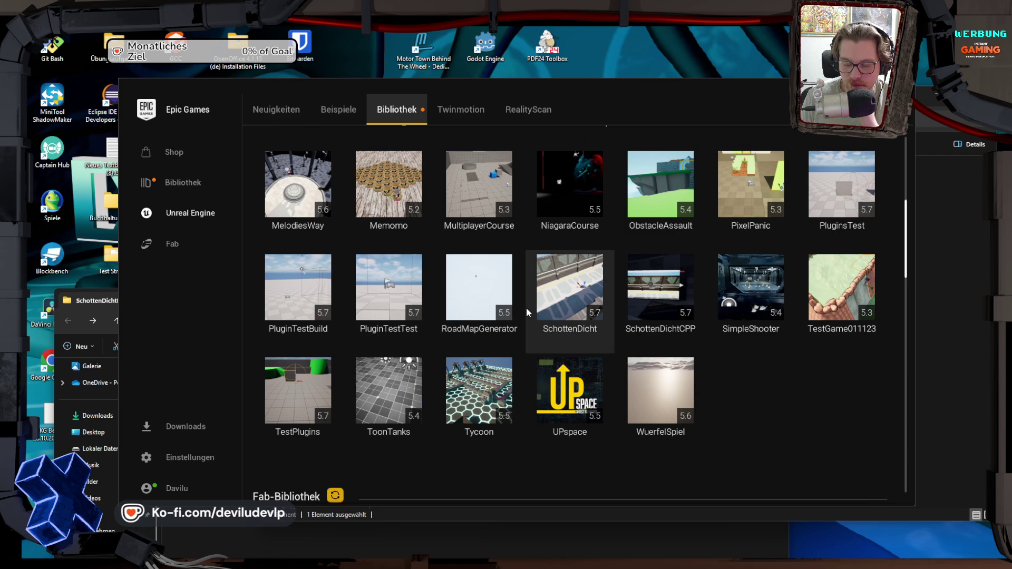
mouse_move(790, 561)
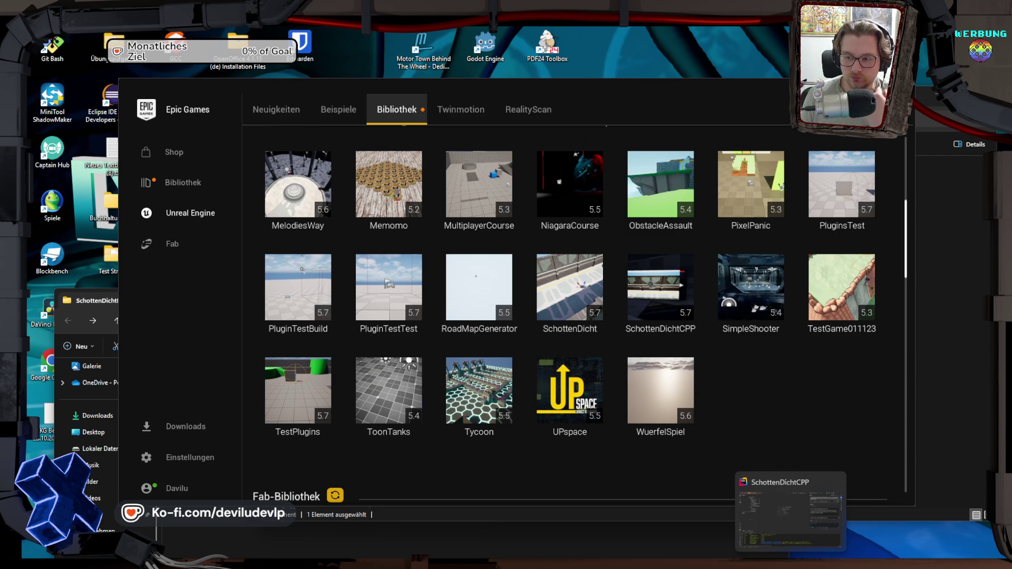
Step: Open SchottenDichtCPP.uproject in Rider and scroll through its Water, WaterAdvanced and WaterExtras plugin entries
click(789, 511)
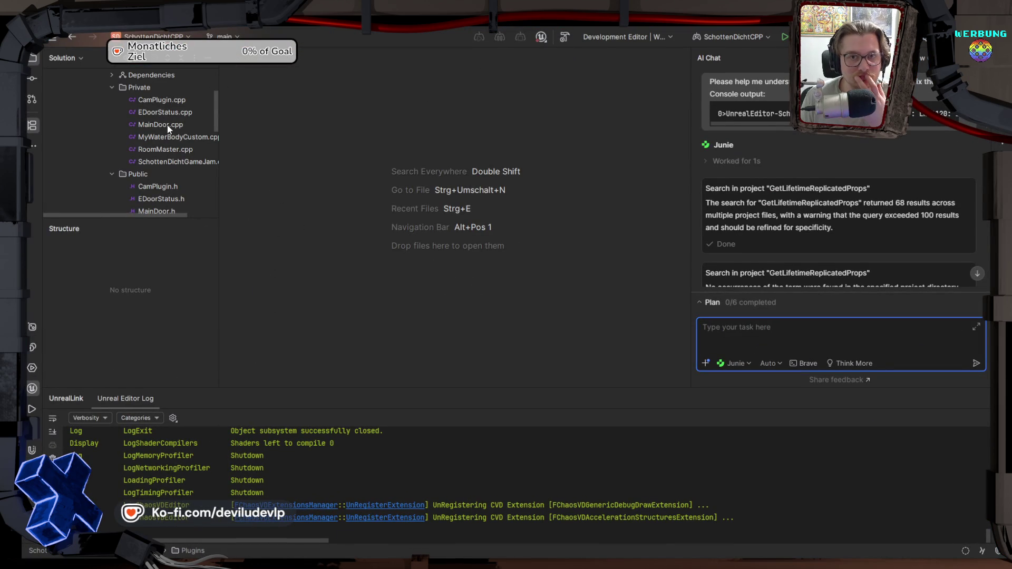
scroll(127, 105, up, 3)
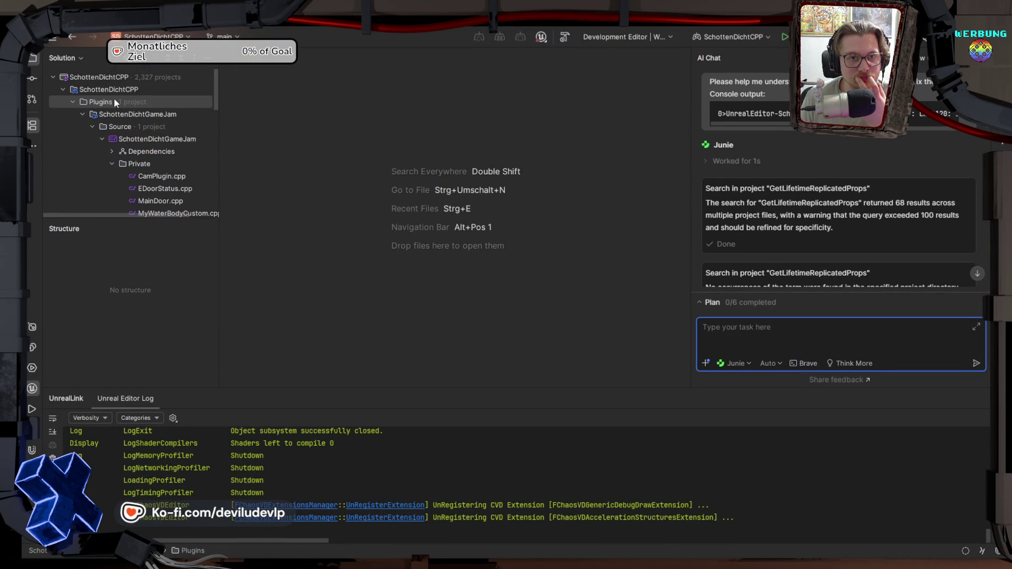
click(63, 88)
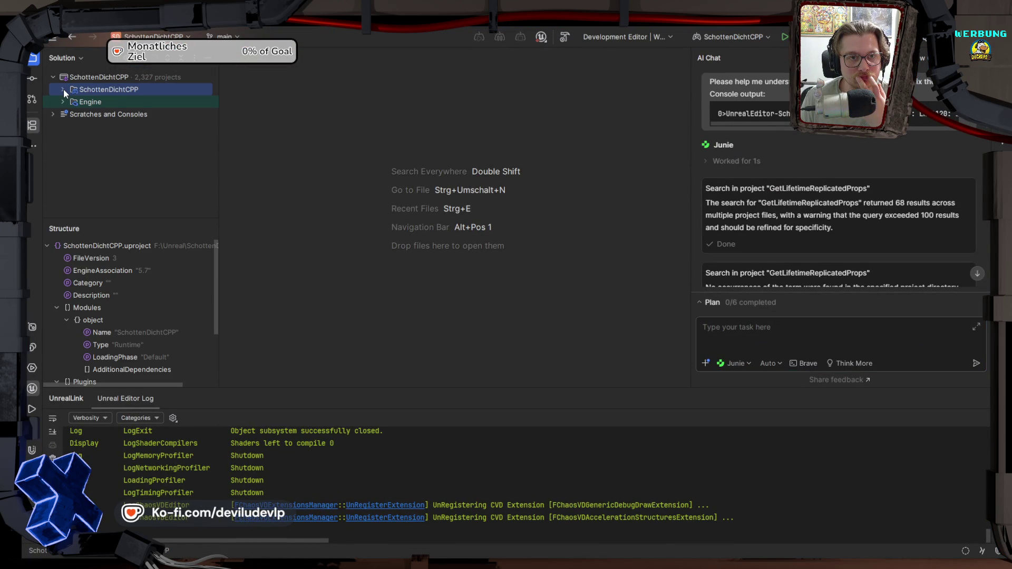
click(63, 89)
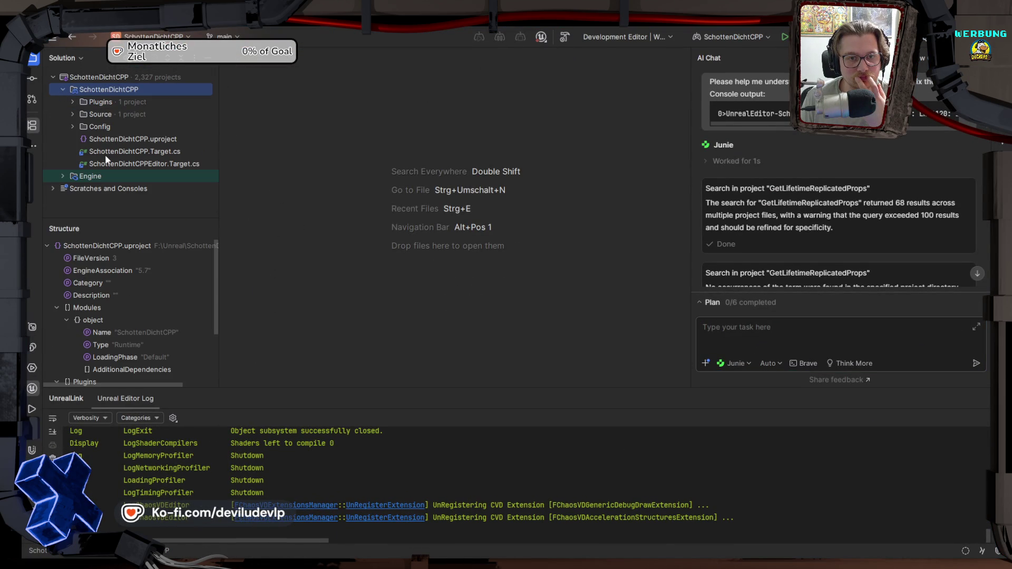
double_click(106, 137)
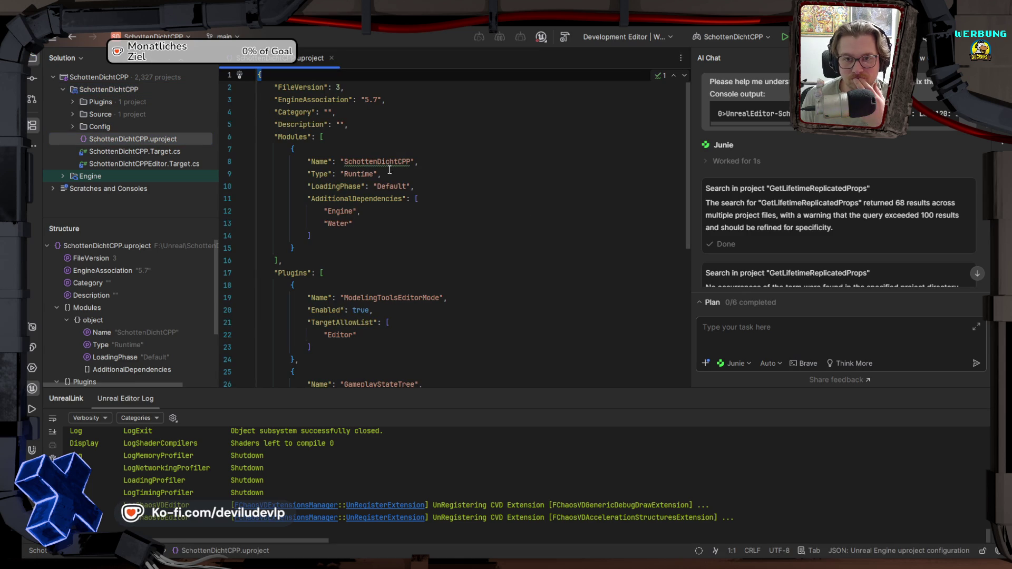
scroll(382, 178, down, 2)
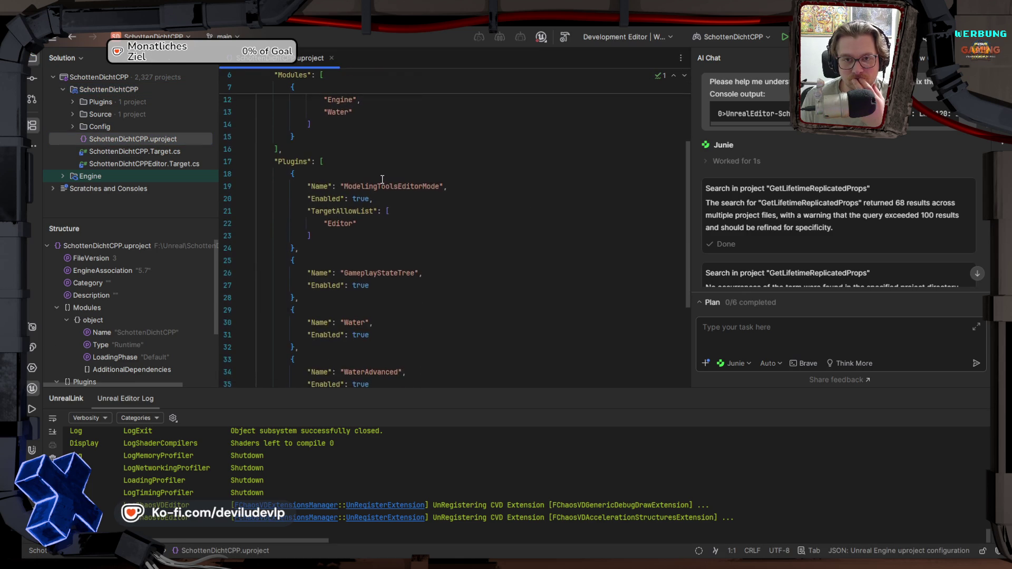
scroll(382, 179, up, 1)
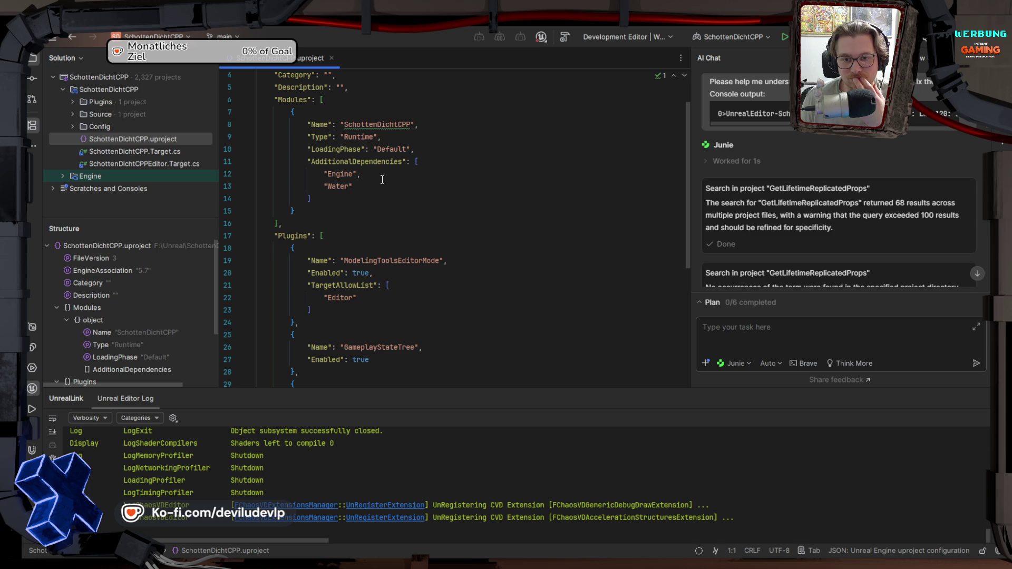
scroll(382, 179, down, 5)
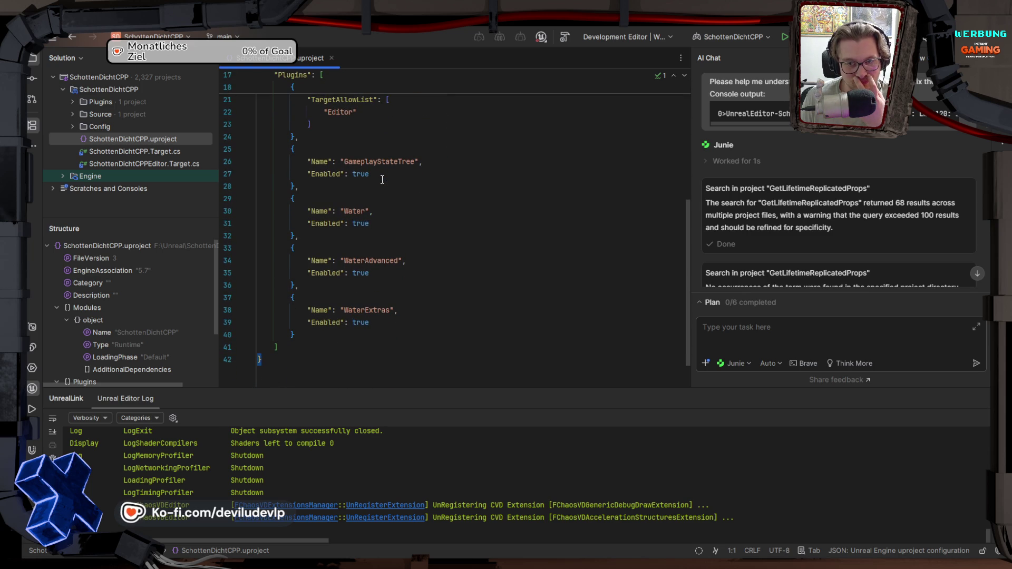
scroll(382, 179, up, 3)
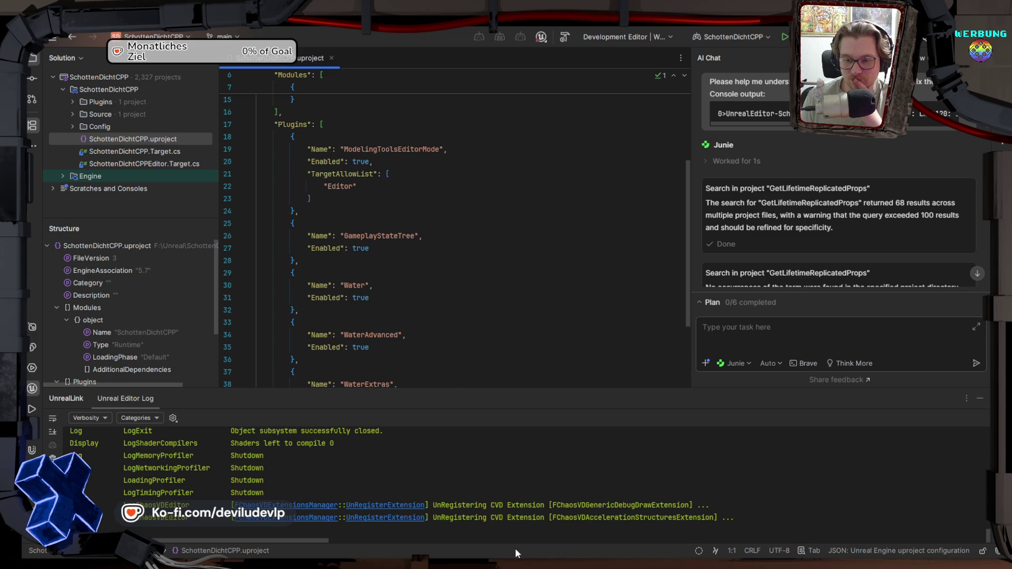
key(alt+Tab)
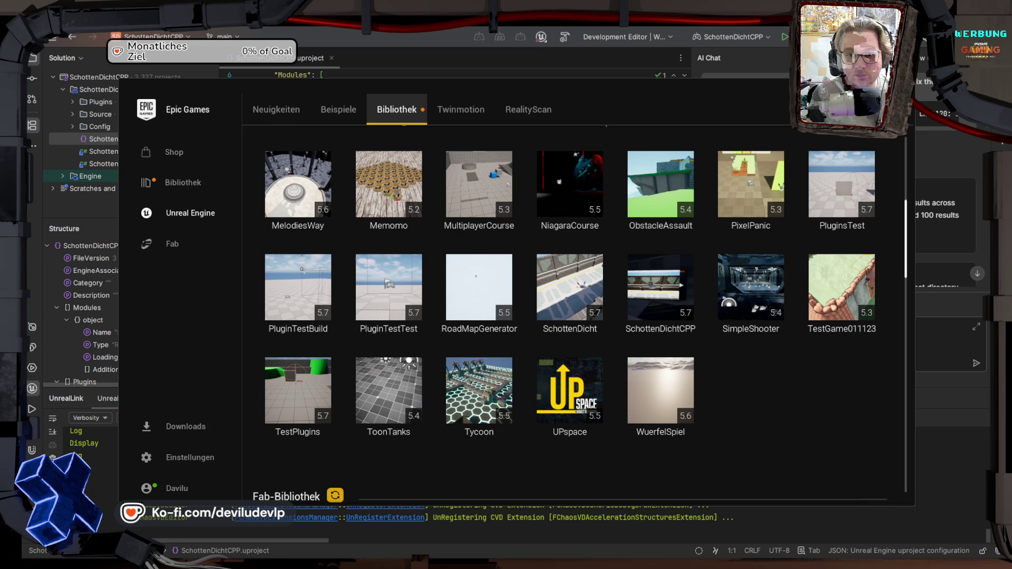
key(alt+Tab)
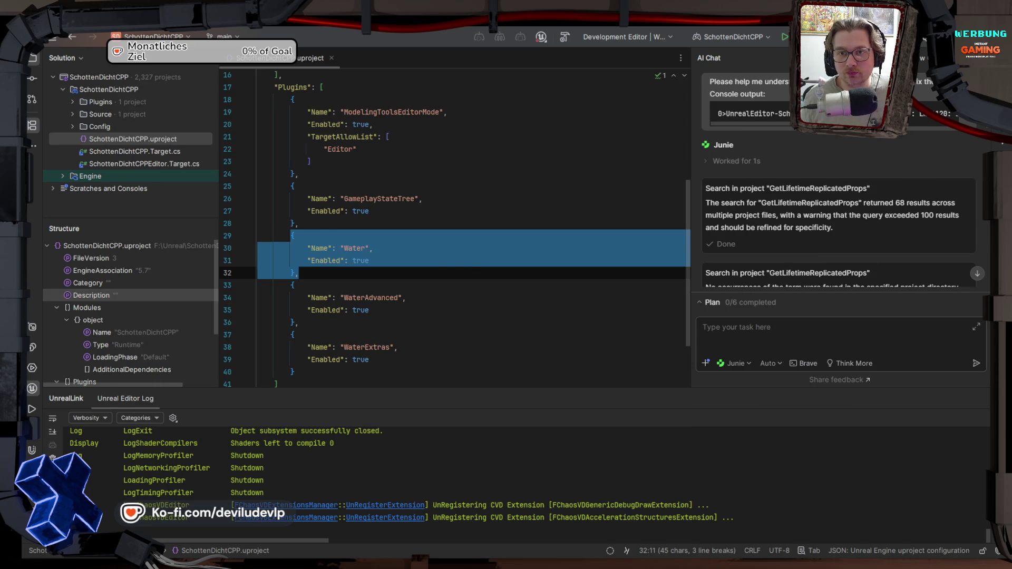
Step: Scroll back to the top of SchottenDichtCPP.uproject in Rider
scroll(470, 265, up, 5)
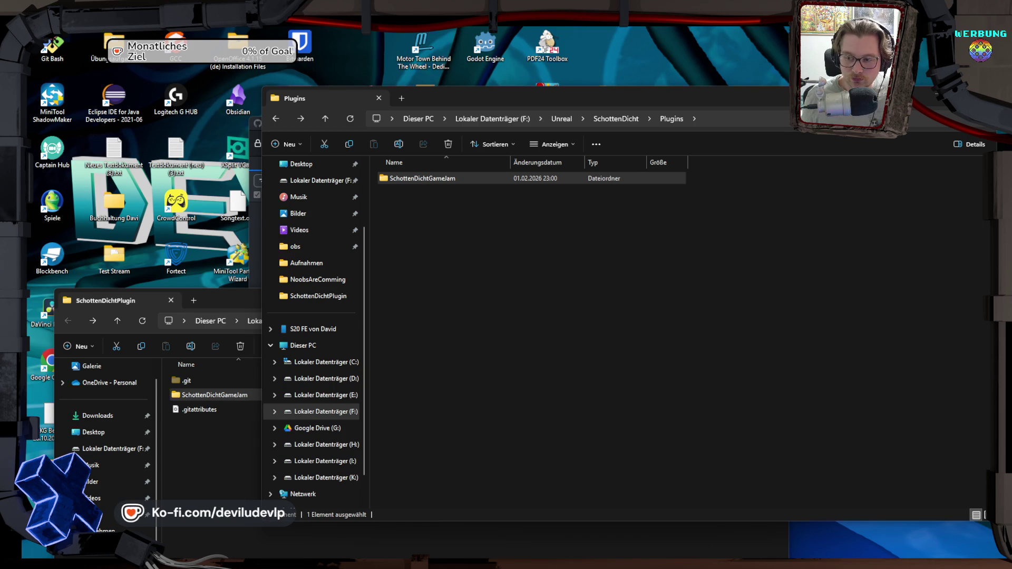
Step: Relaunch SchottenDicht from the Epic Games library and minimise the launcher to reveal Unreal Editor
mouse_move(803, 552)
click(799, 514)
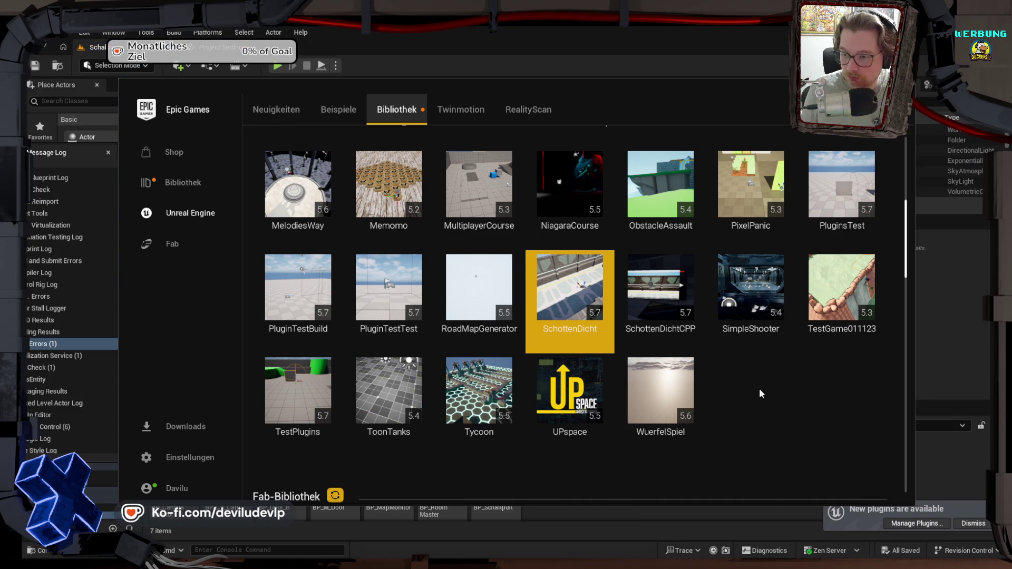
click(654, 530)
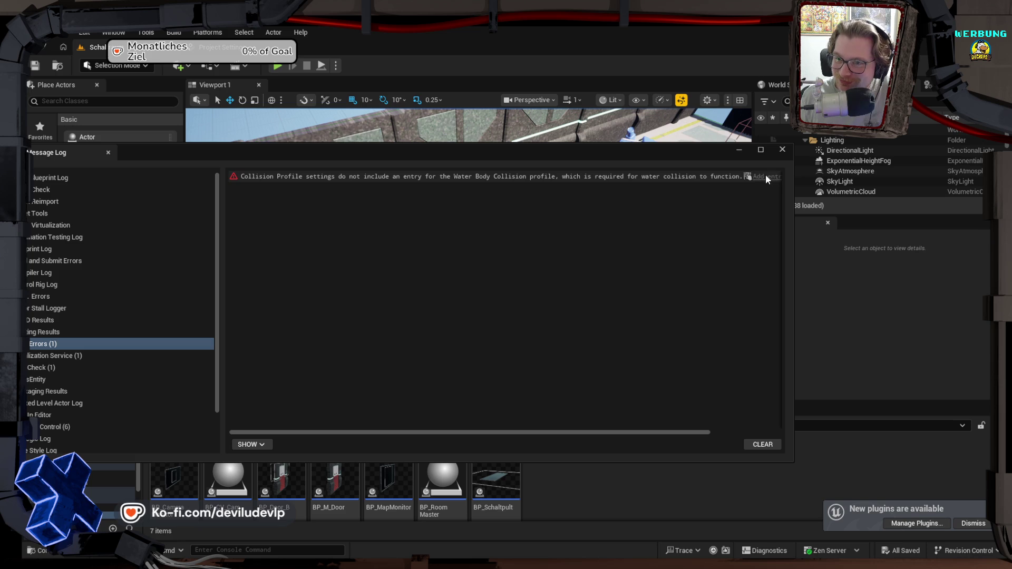
Step: Close the Message Log, browse to the SchottenDichtGameJam plugin's Public C++ classes, and select RoomMaster
click(782, 150)
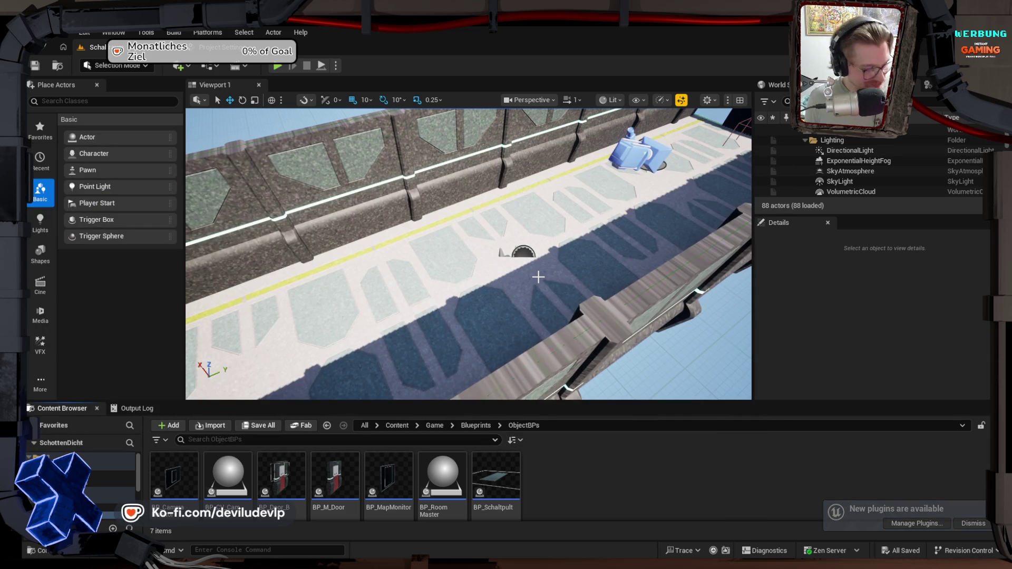
scroll(538, 277, down, 10)
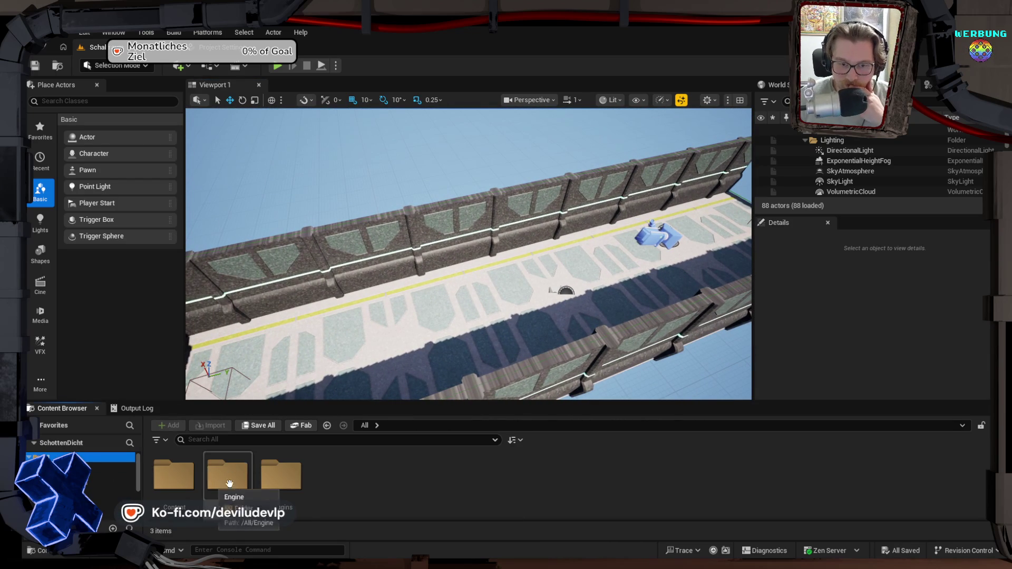
double_click(281, 477)
click(193, 476)
double_click(190, 475)
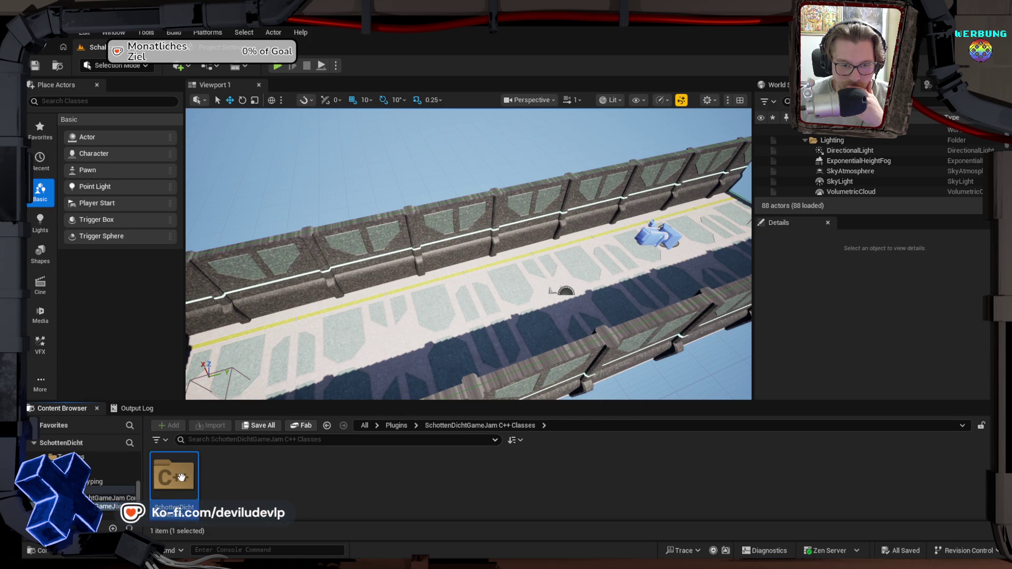
double_click(179, 476)
double_click(180, 477)
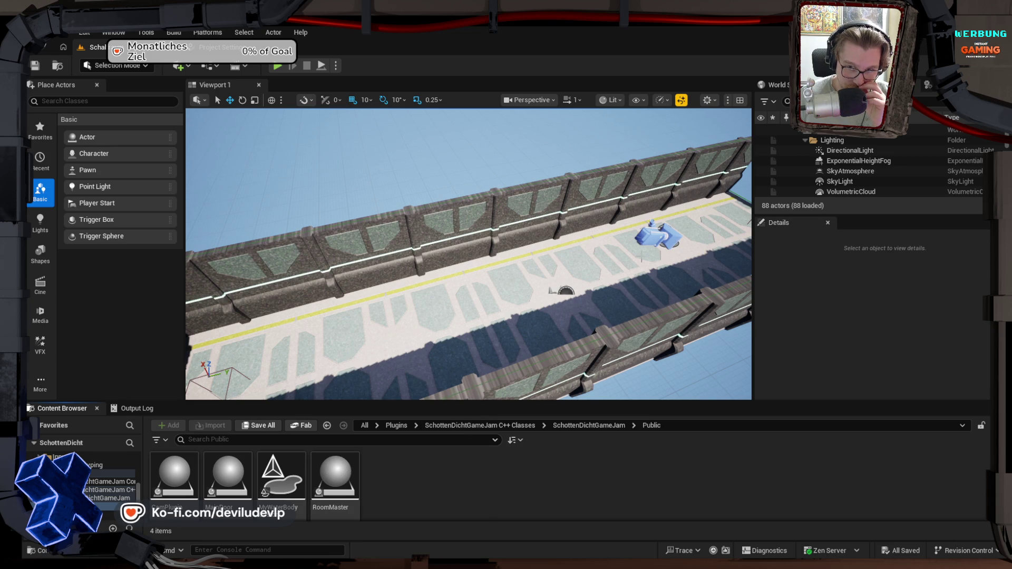
click(329, 477)
Step: Create a Blueprint from the RoomMaster C++ class named BP_CPPRoomMaster in Game/Blueprints/ObjectBPs
right_click(329, 477)
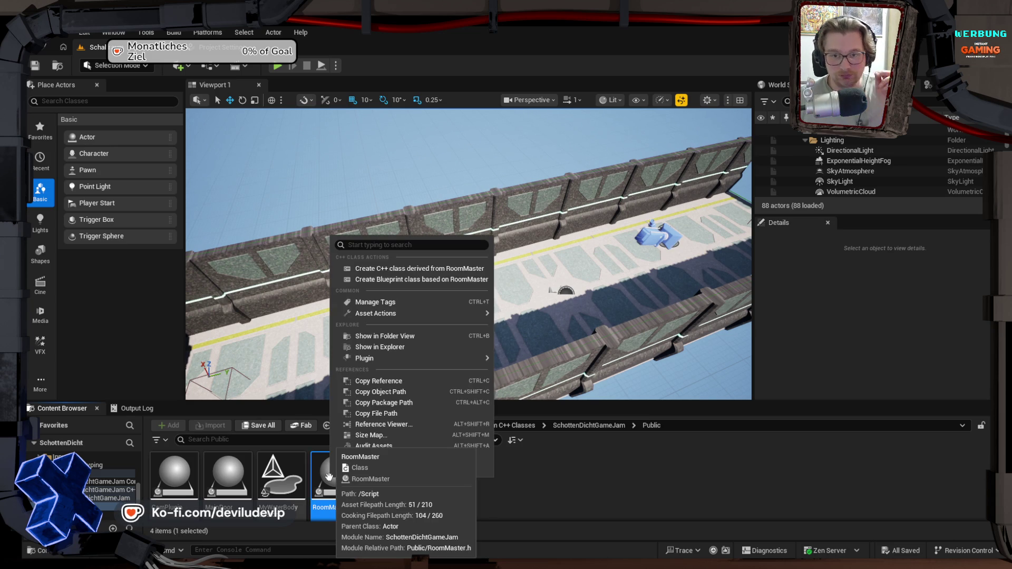
click(376, 279)
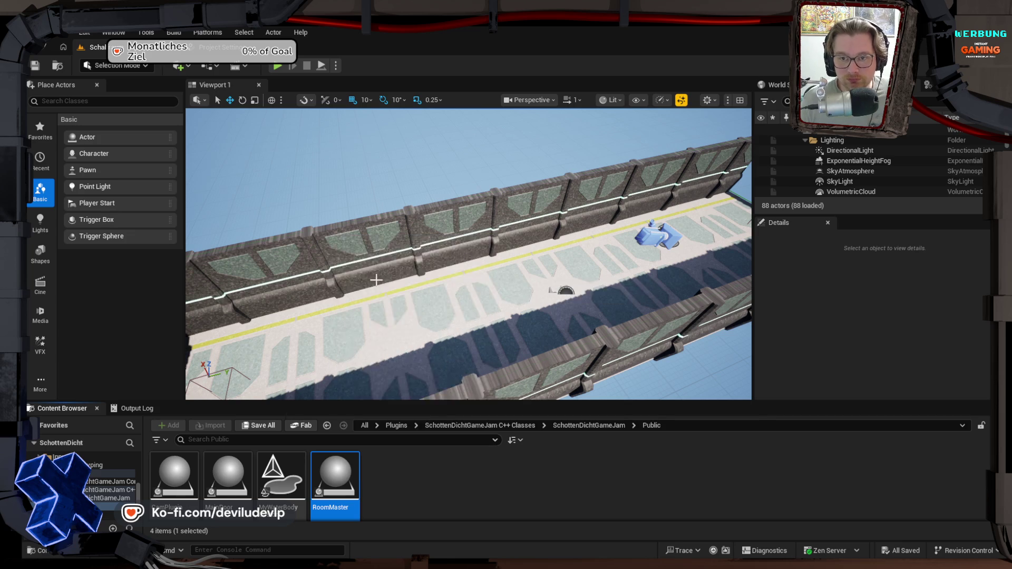
drag(330, 272, 317, 272)
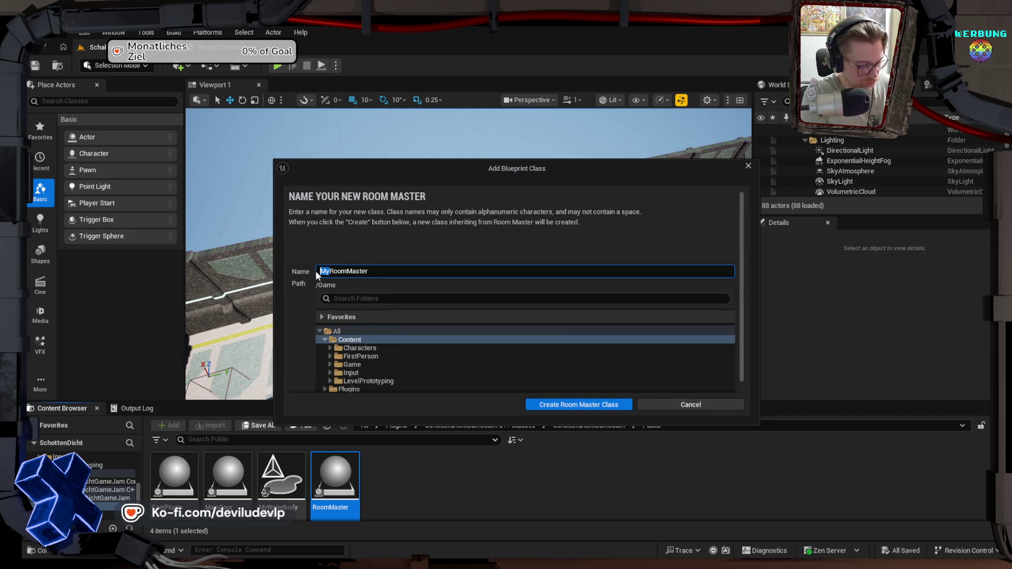
text(BP_)
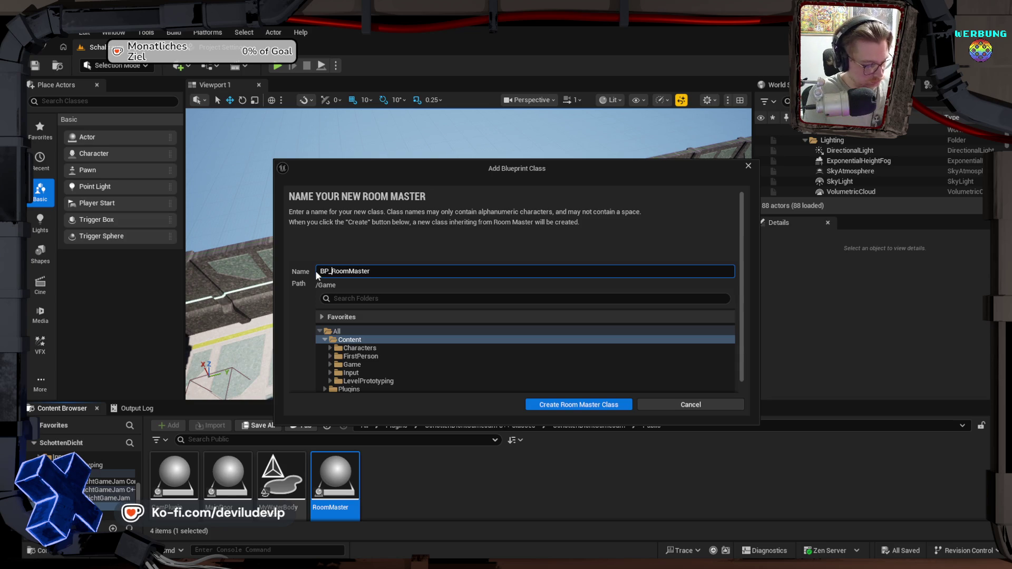
text(CPP)
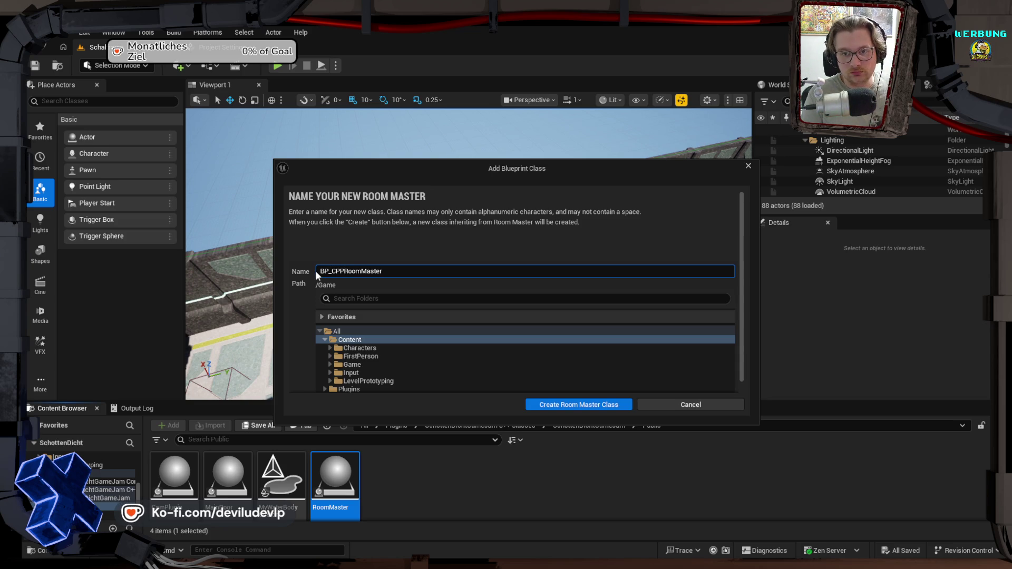
click(356, 365)
click(330, 364)
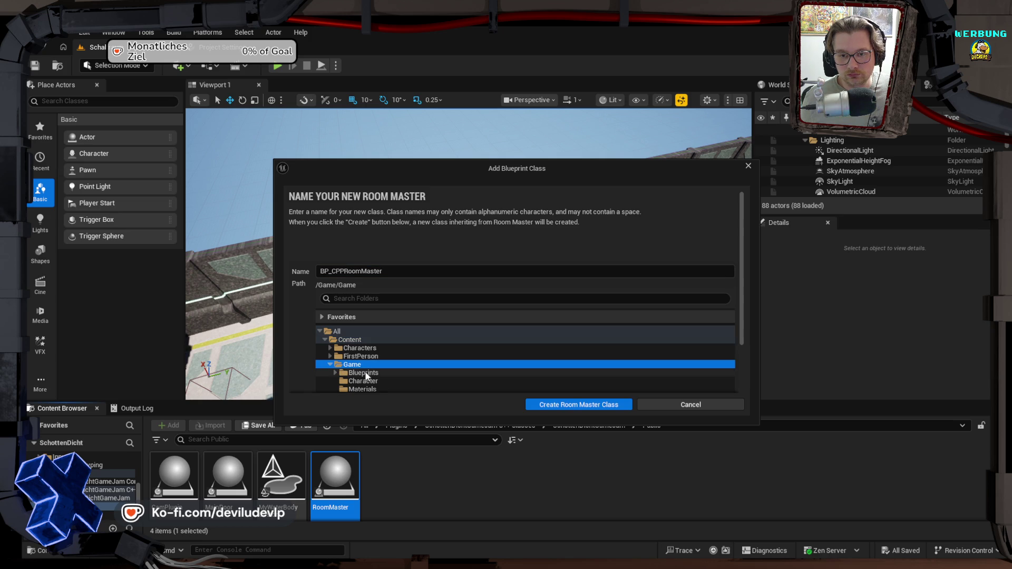
click(335, 373)
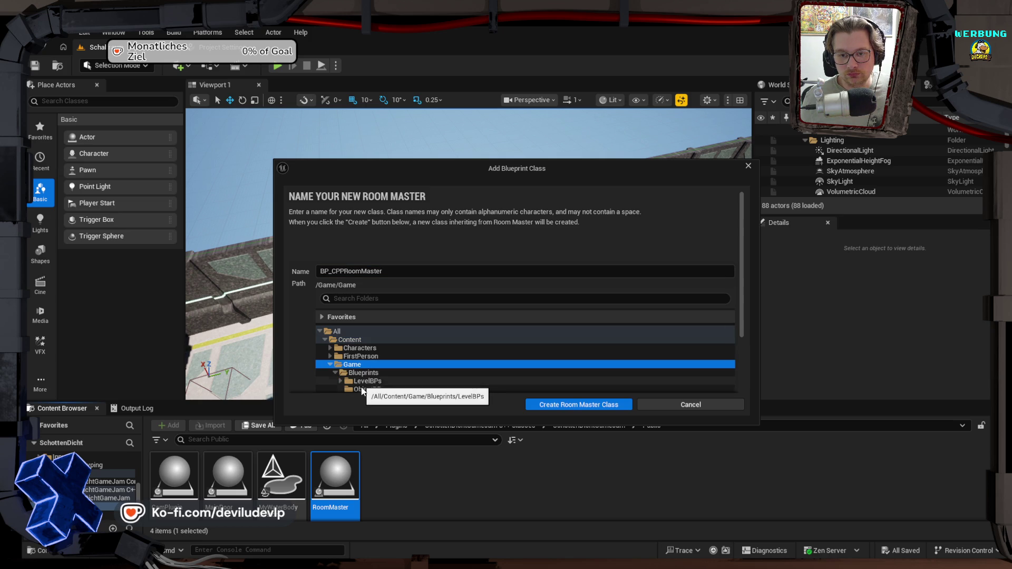
click(362, 389)
click(562, 410)
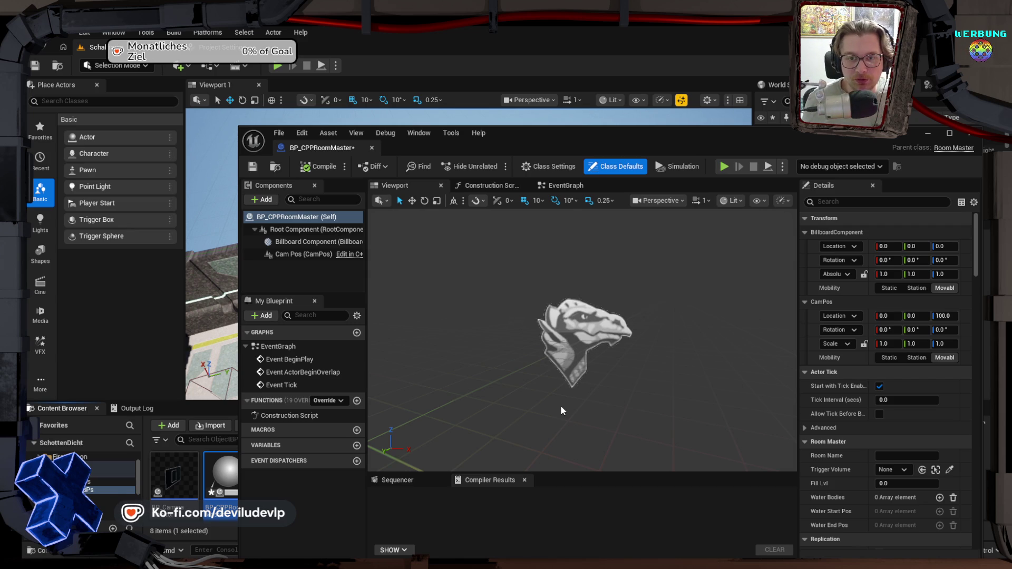
Step: Dock the new Blueprint editor and set it to save on successful compile
drag(328, 144, 361, 46)
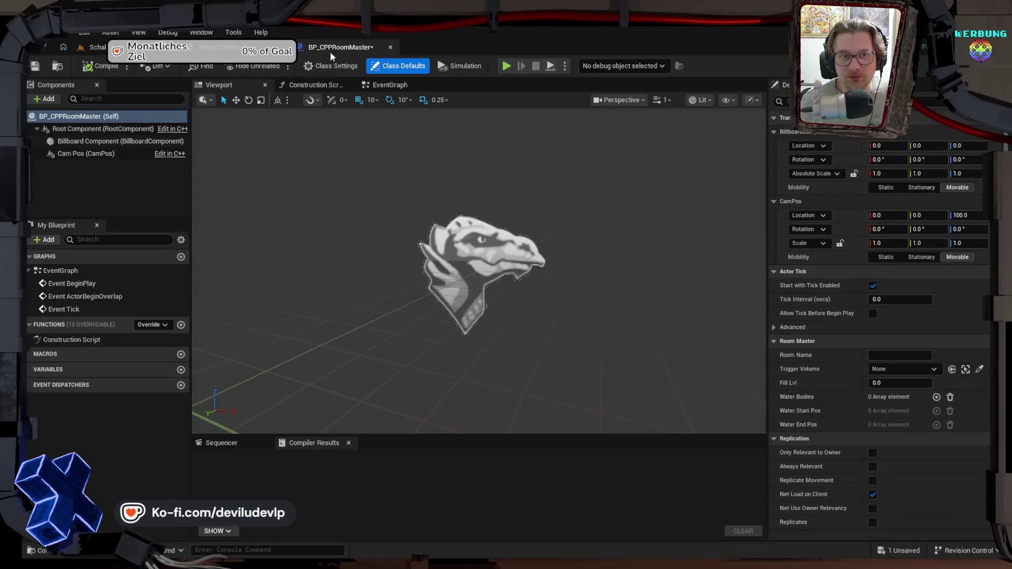
click(127, 65)
mouse_move(174, 84)
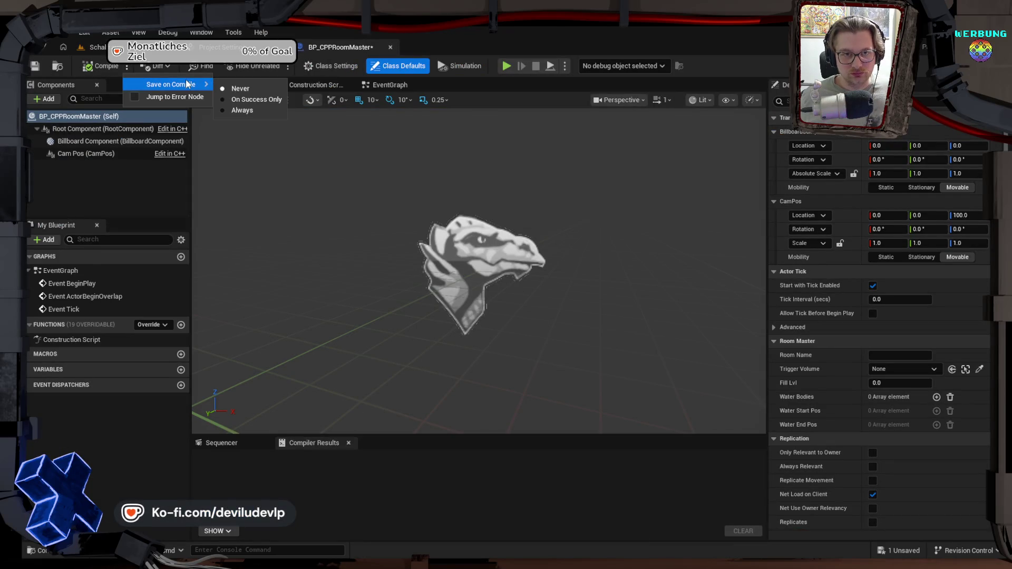
click(253, 99)
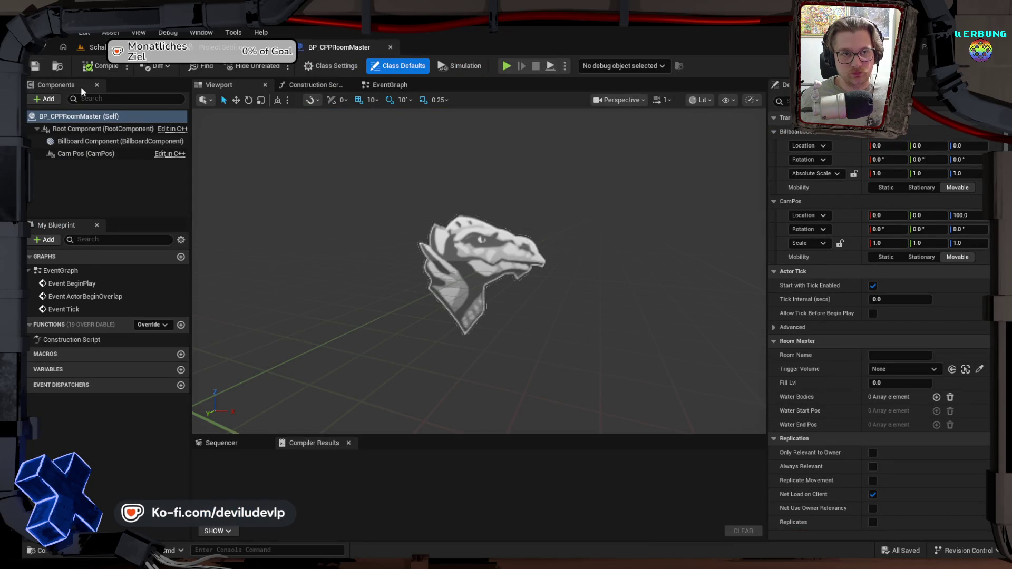
Step: Return to the Schaltraum level and open the Plugins window from Edit
click(94, 47)
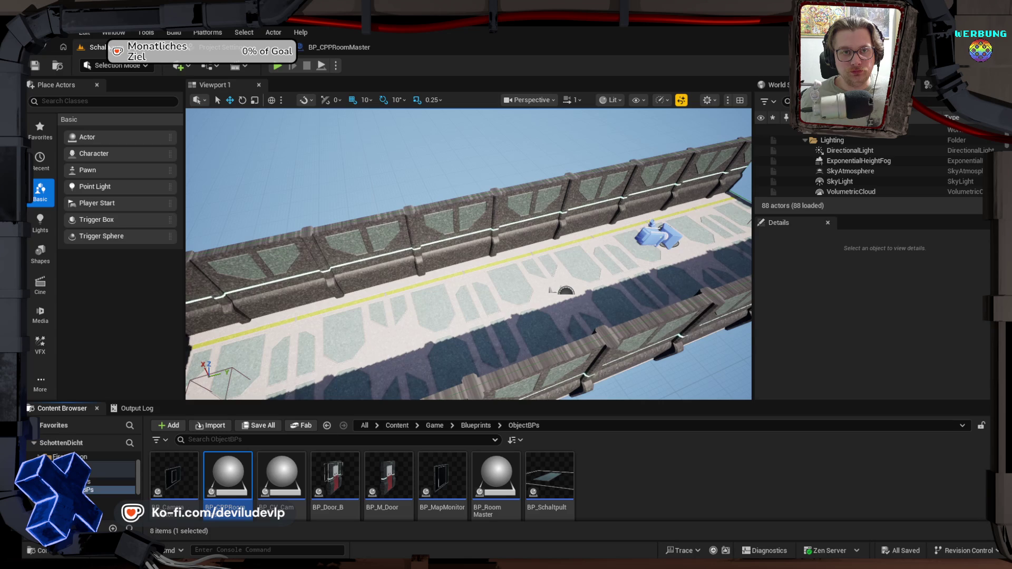
click(84, 34)
click(109, 204)
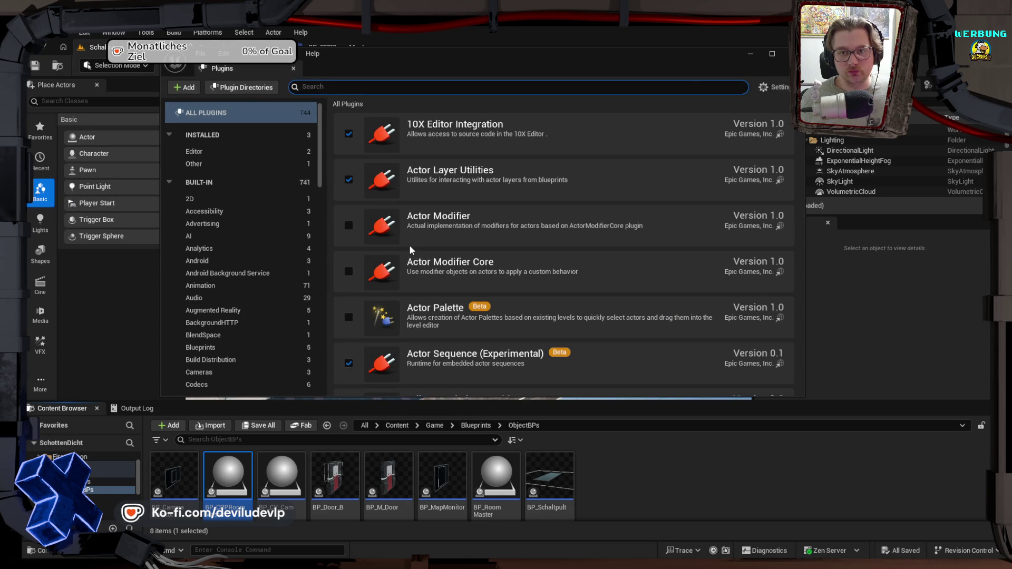
Step: Enable the Electronic Nodes editor plugin, restart the editor, then close the Plugins window
click(229, 152)
click(348, 135)
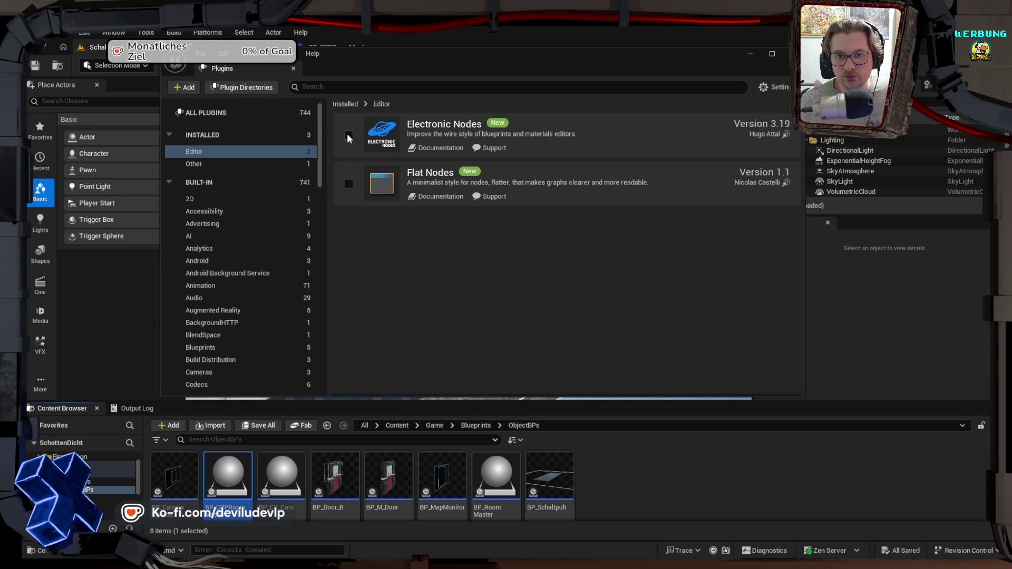
click(759, 375)
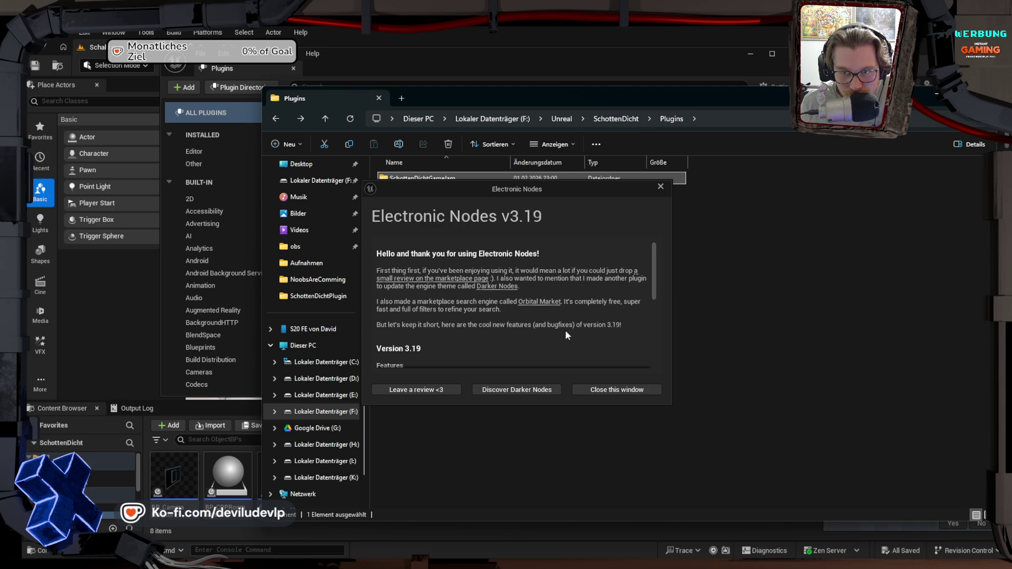
click(613, 385)
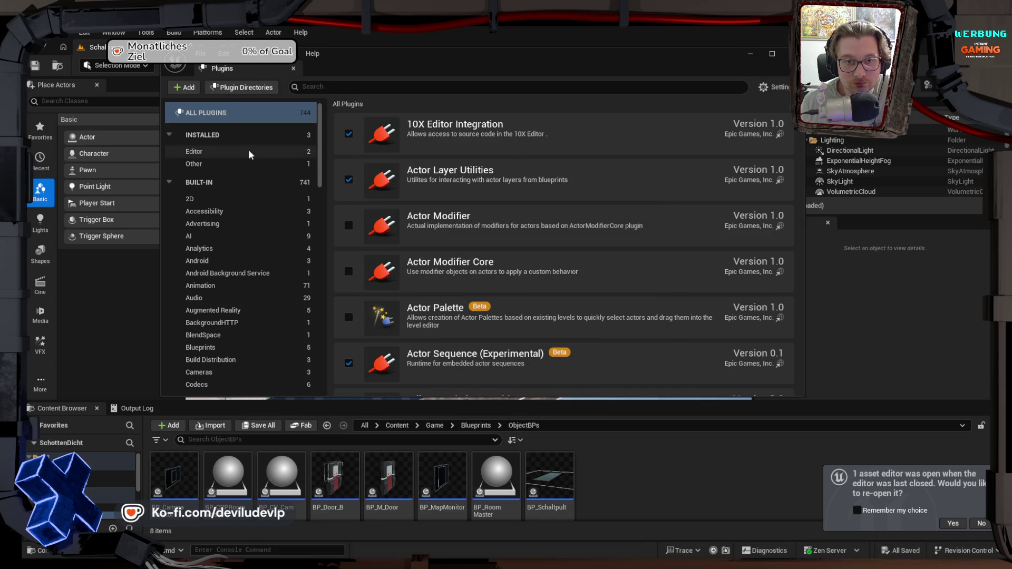
click(226, 165)
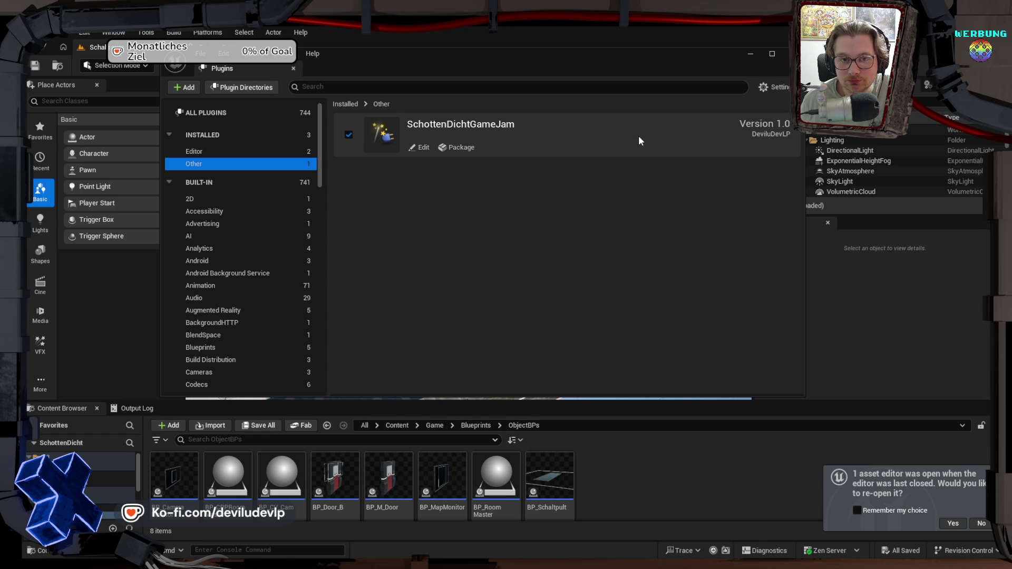
click(750, 53)
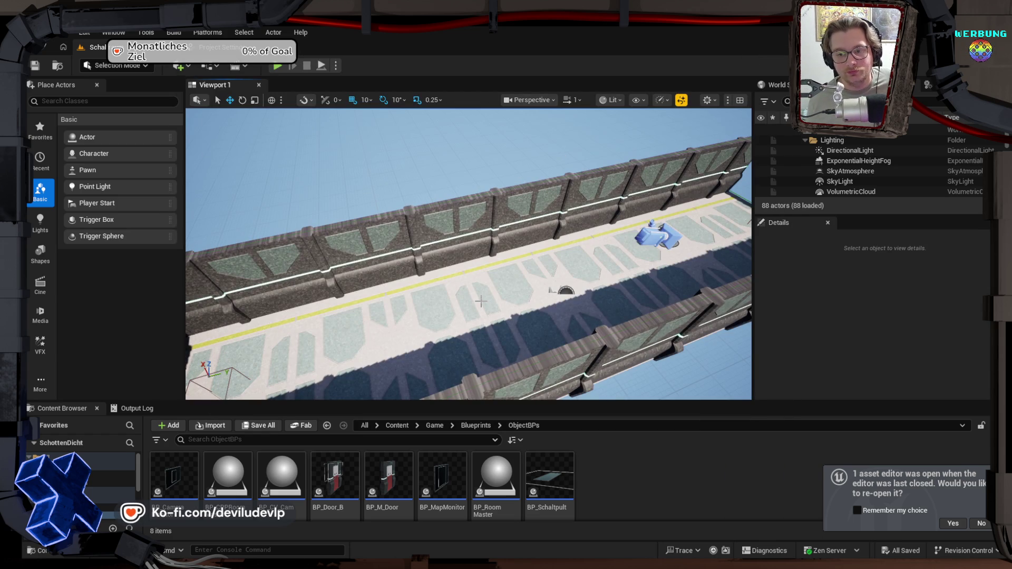
Step: Replace the BP_RoomMaster2 actor in the Outliner with a BP_CPPRoomMaster instance
click(490, 480)
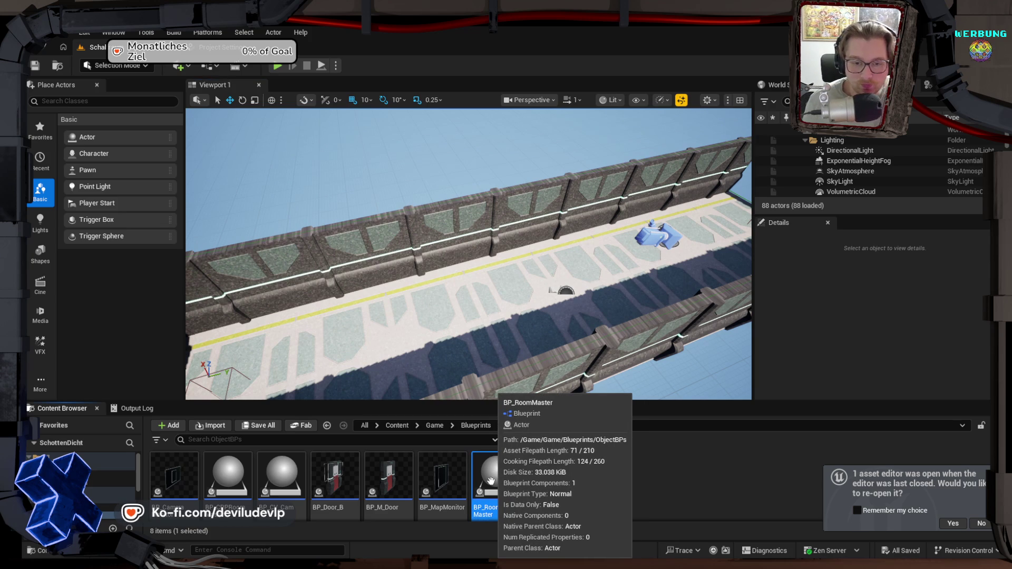
click(227, 476)
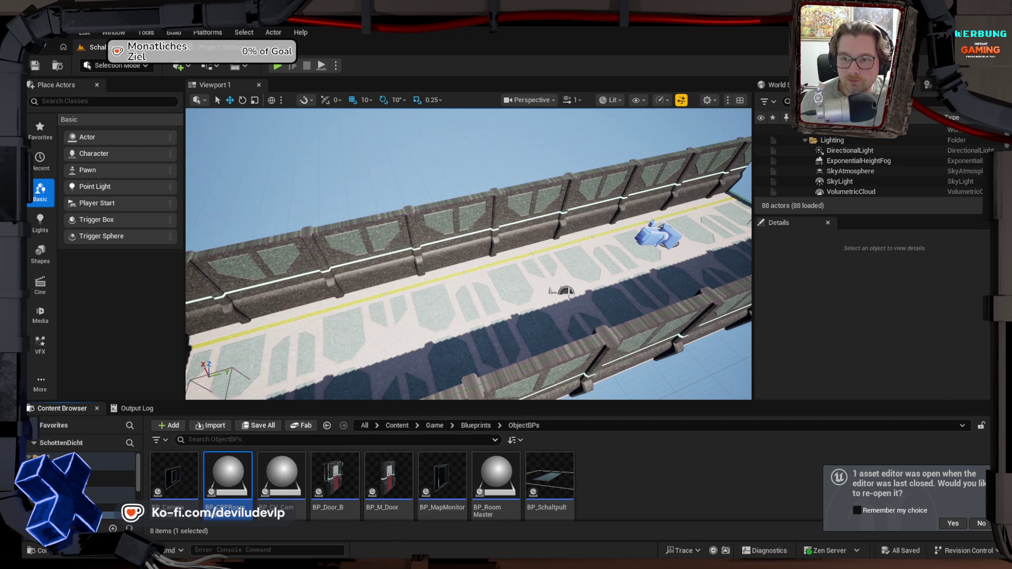
click(567, 291)
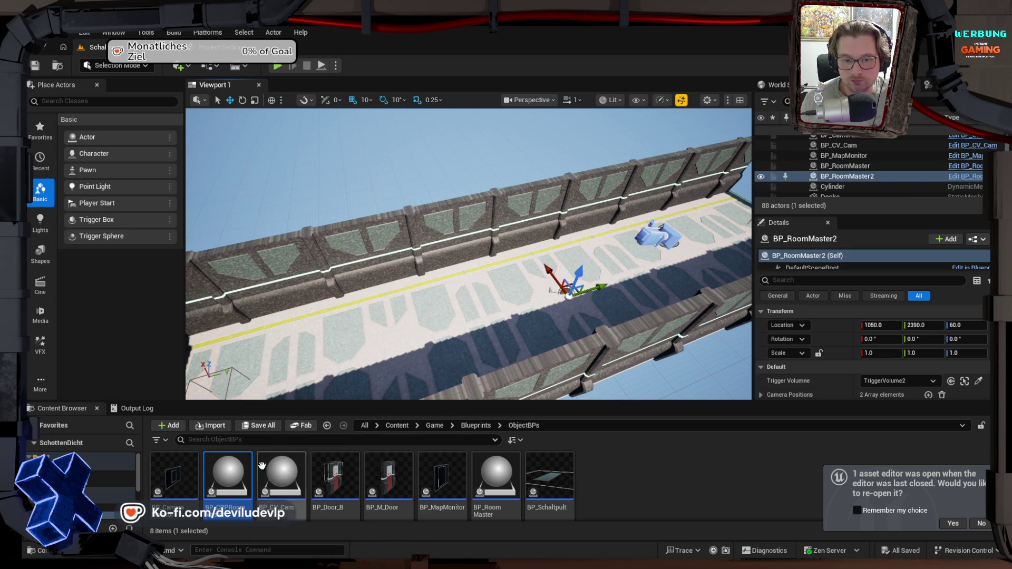
click(845, 177)
right_click(845, 178)
mouse_move(780, 256)
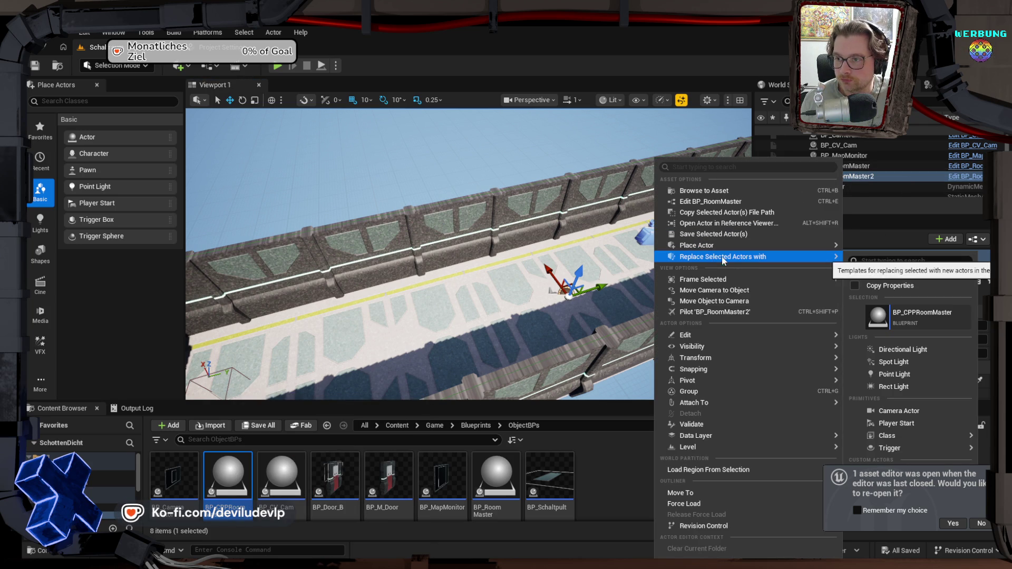
click(897, 327)
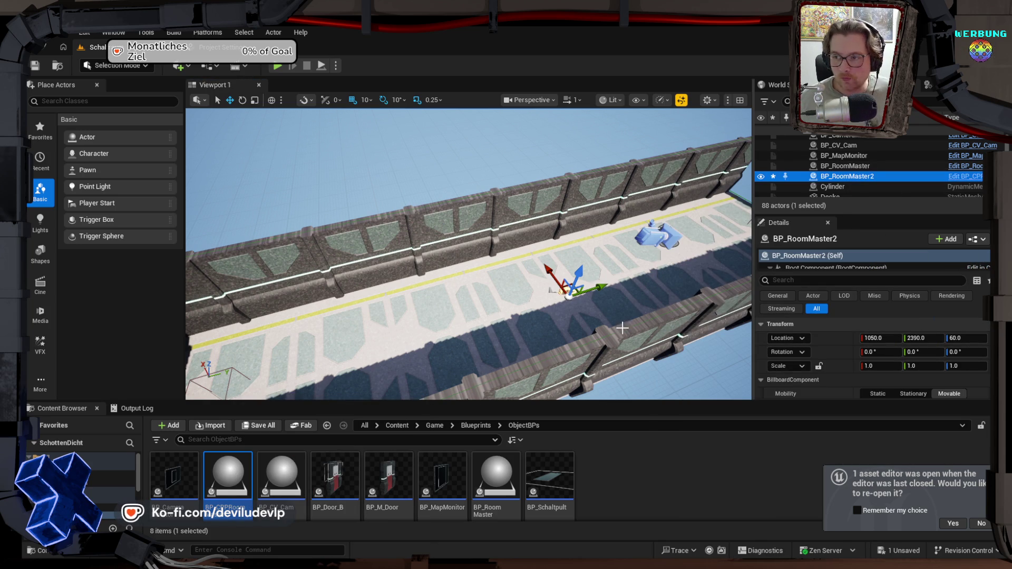
Step: Raise the CamPos component's Location Z to 200
scroll(841, 263, down, 3)
double_click(834, 258)
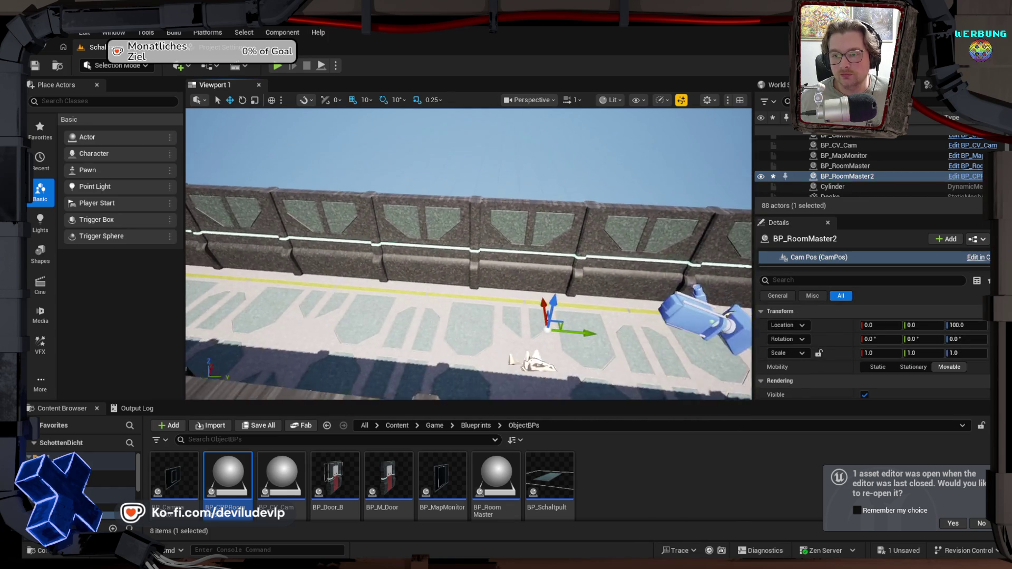
click(973, 325)
text(200)
key(Return)
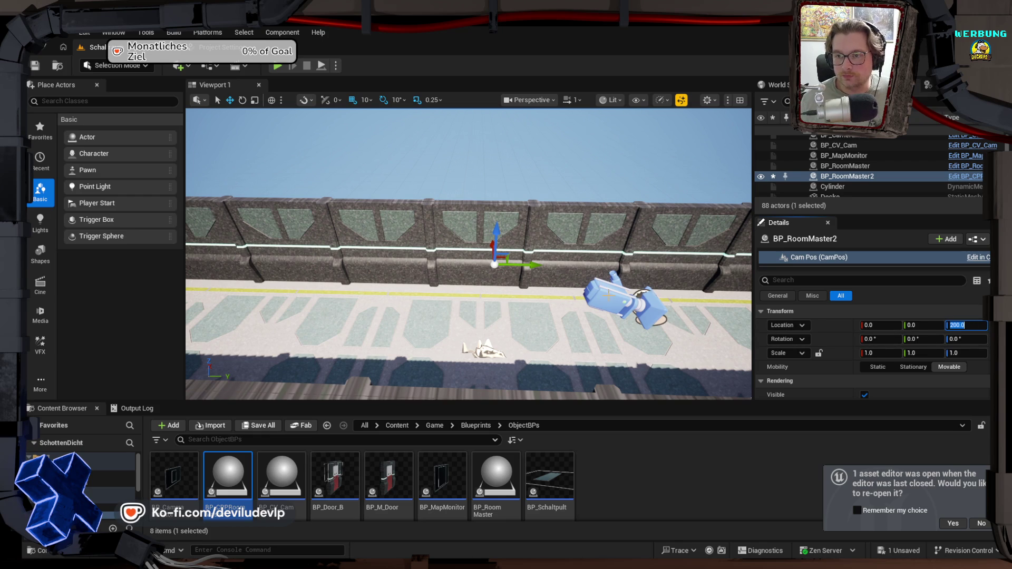
click(617, 300)
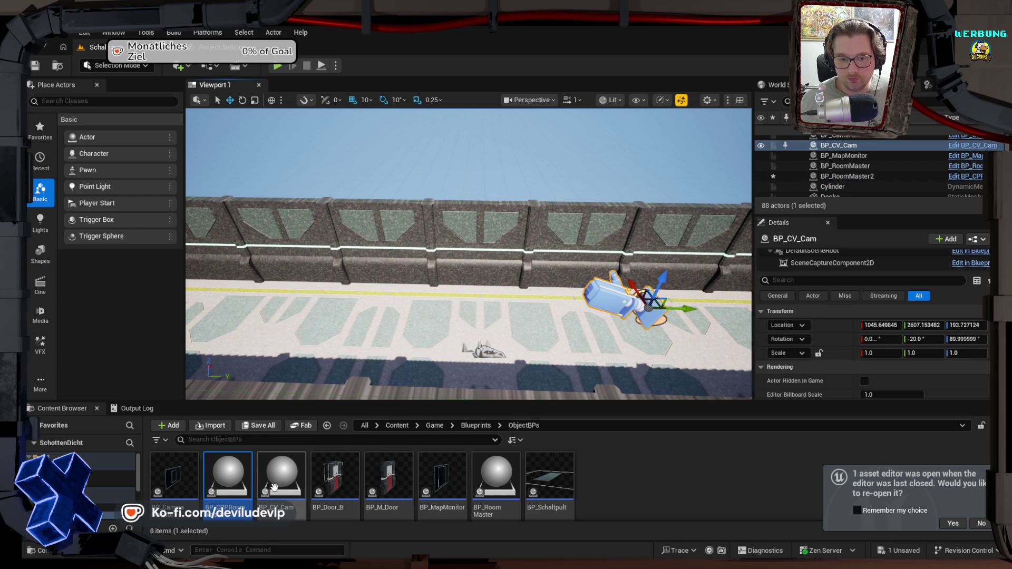
click(58, 456)
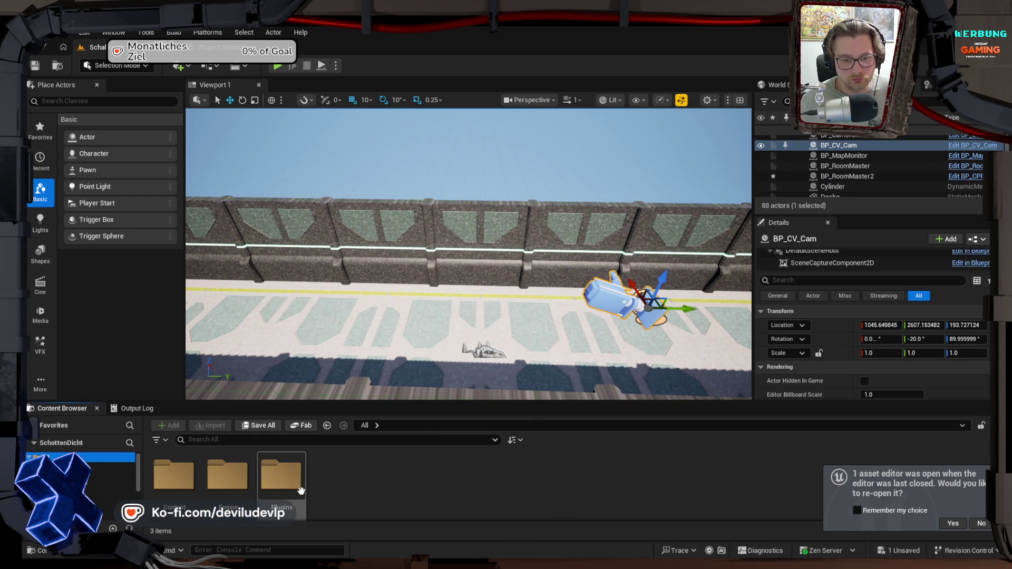
Step: Find the CamPlugin class under Plugins > SchottenDichtGameJam > Public and start a Blueprint from it
double_click(286, 485)
double_click(186, 478)
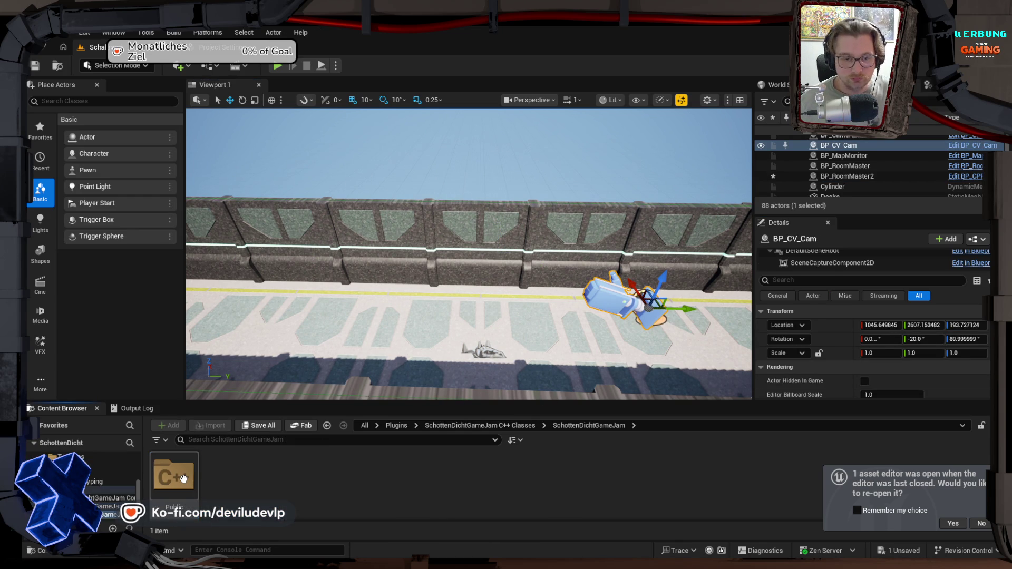
double_click(184, 478)
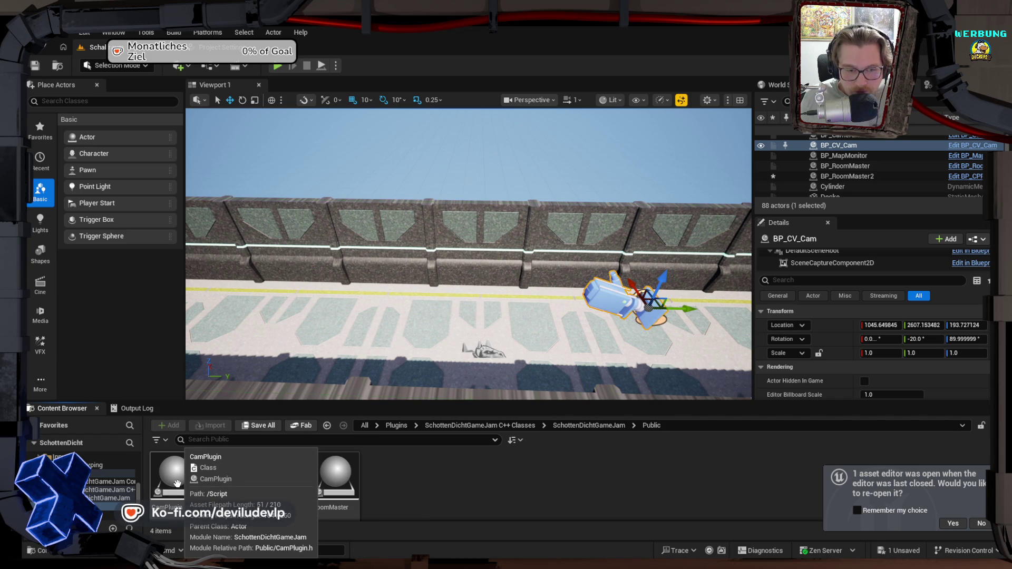
click(178, 483)
right_click(177, 484)
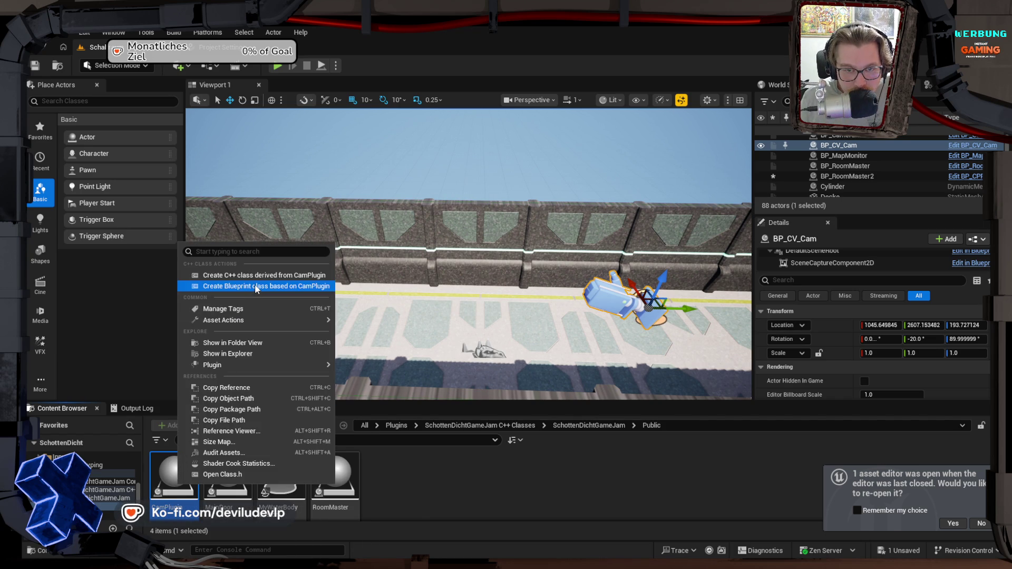
click(255, 284)
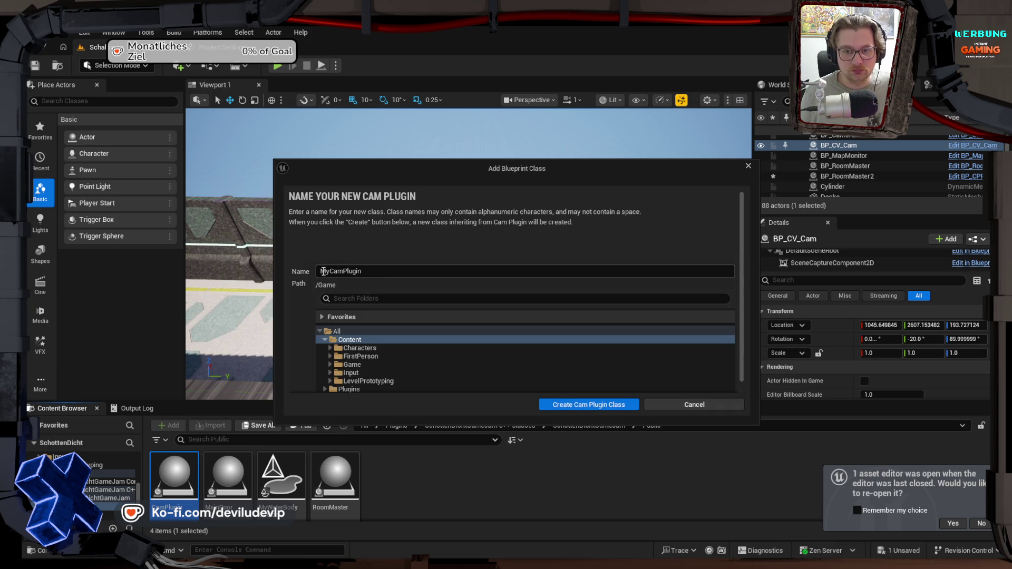
Step: Name the Blueprint BP_CPPCamPlugin and create it in Game/Blueprints/ObjectBPs
text(BP_CPP)
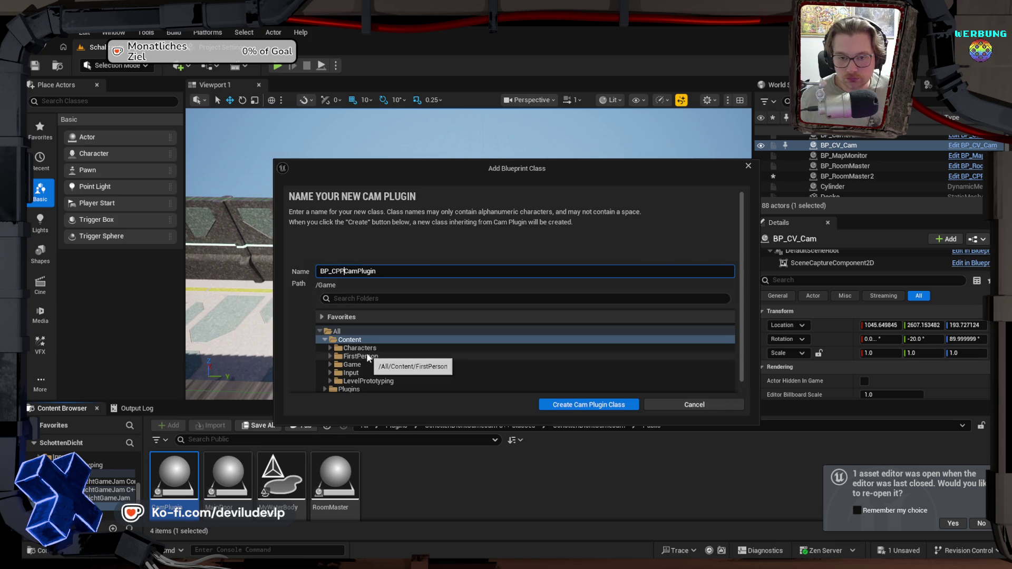
click(358, 366)
double_click(358, 365)
double_click(360, 374)
click(368, 390)
click(556, 406)
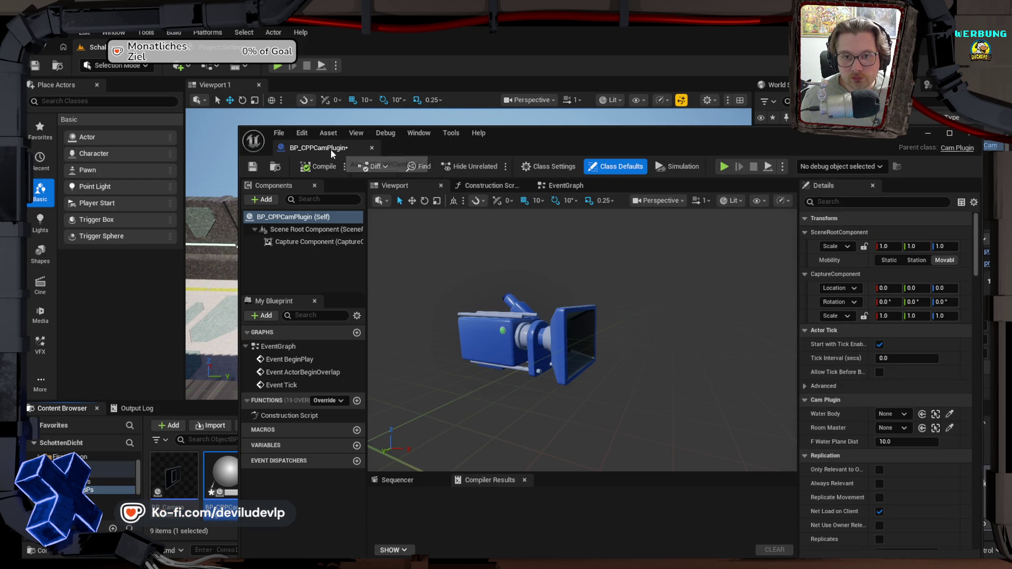
Step: Dock BP_CPPCamPlugin's editor, compile and save it, and ready the Capture Component for rotation
drag(330, 150, 324, 49)
click(97, 63)
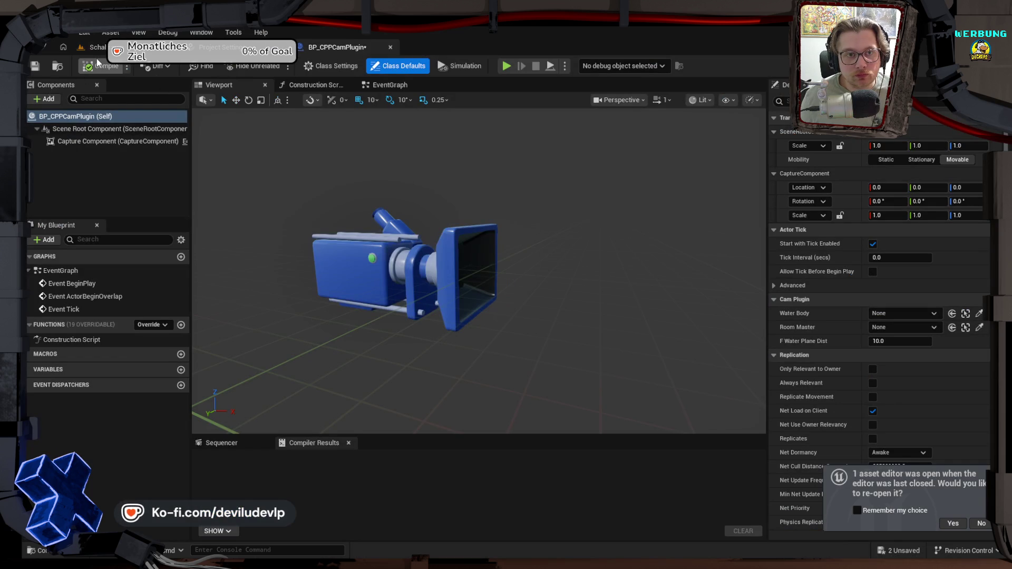
click(94, 67)
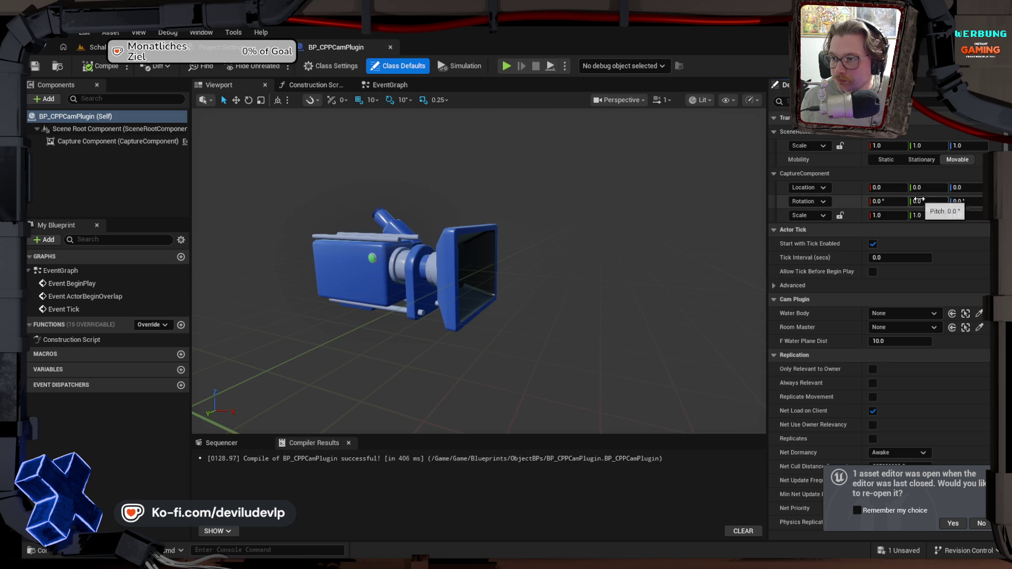
click(449, 241)
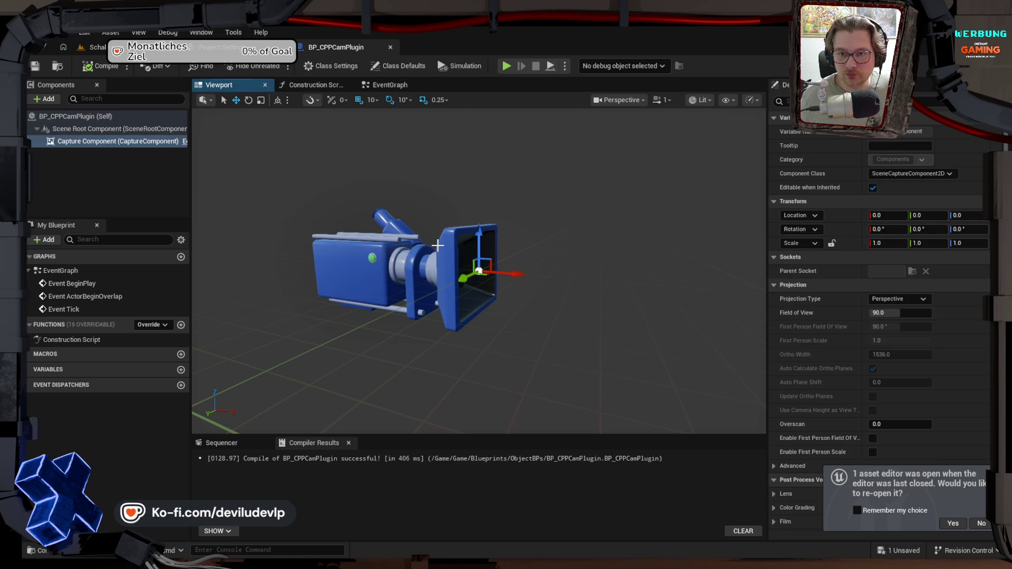
scroll(449, 242, down, 5)
drag(505, 251, 507, 318)
key(e)
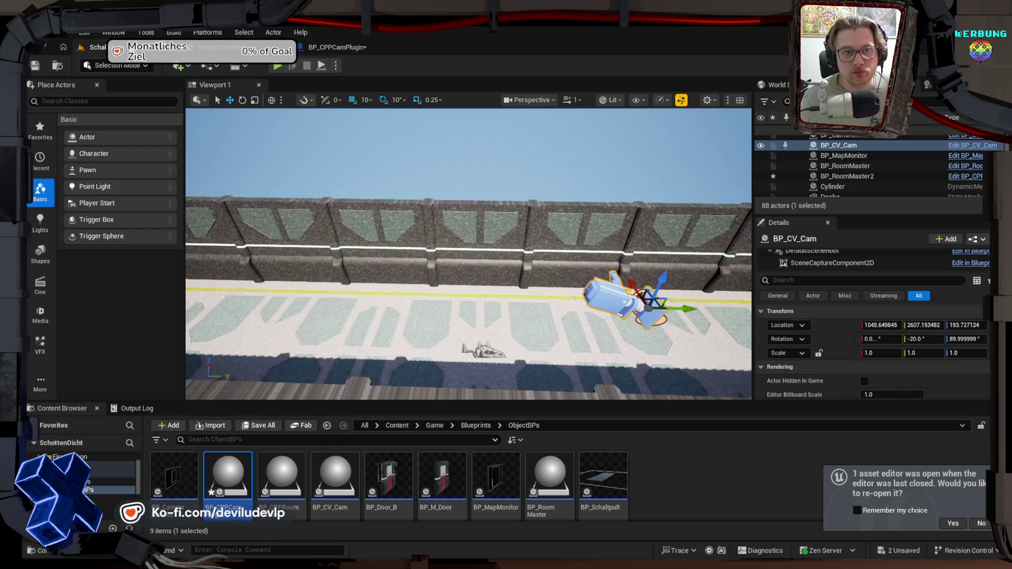
Step: Tilt the Capture Component's pitch to -20°, then compile and save the Blueprint
click(92, 47)
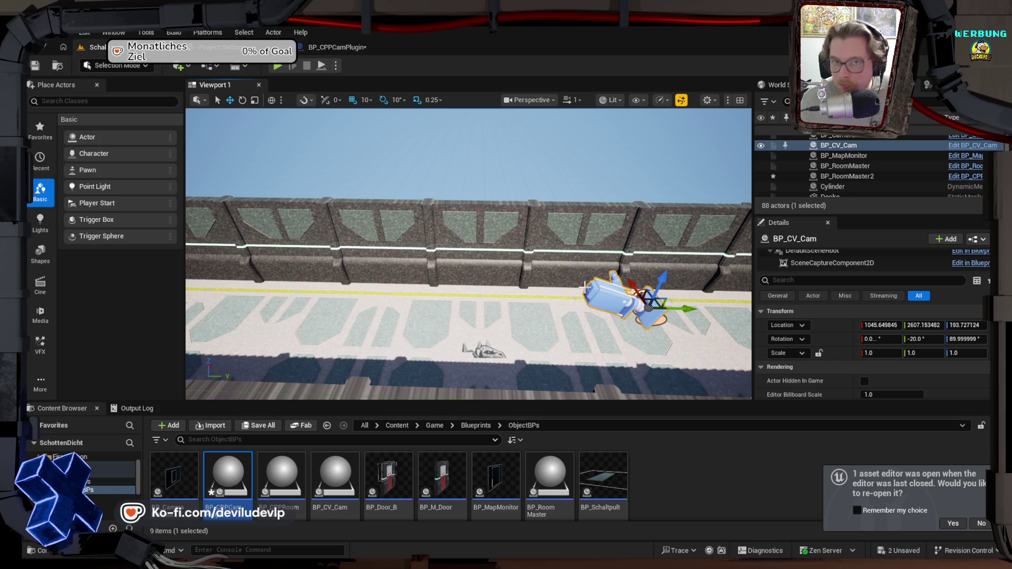
click(338, 47)
drag(488, 255, 561, 250)
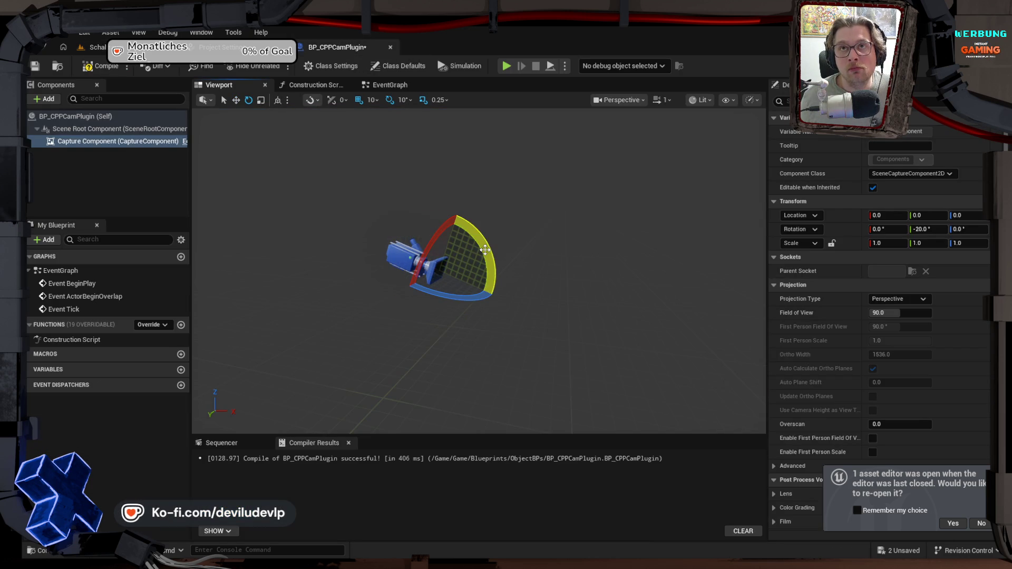
click(100, 66)
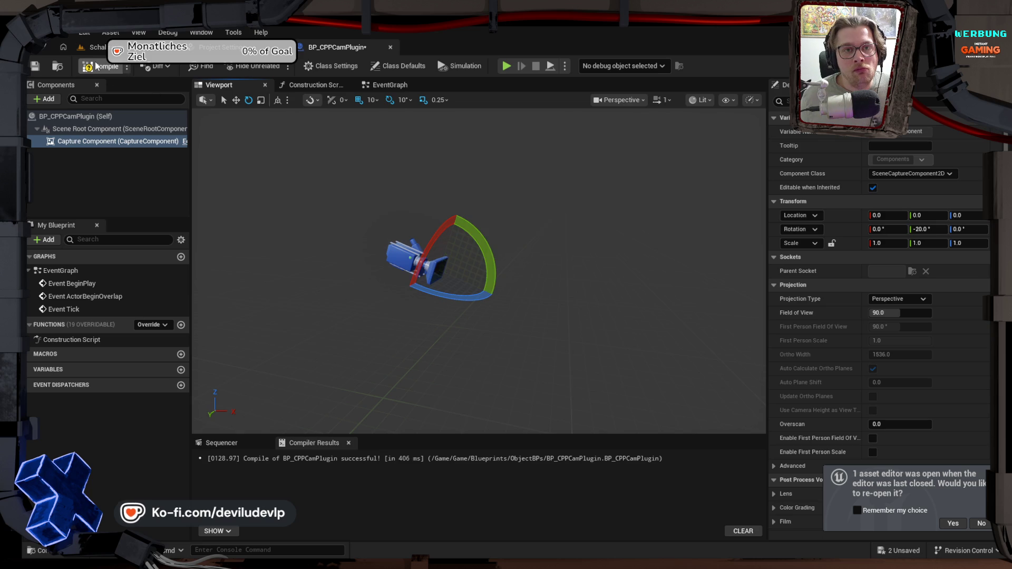
click(35, 65)
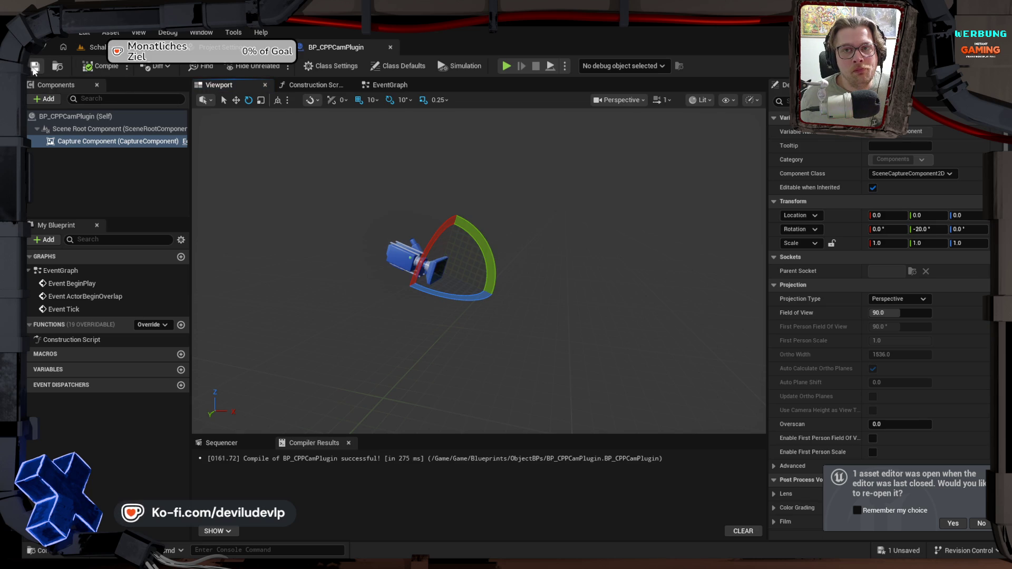
click(86, 47)
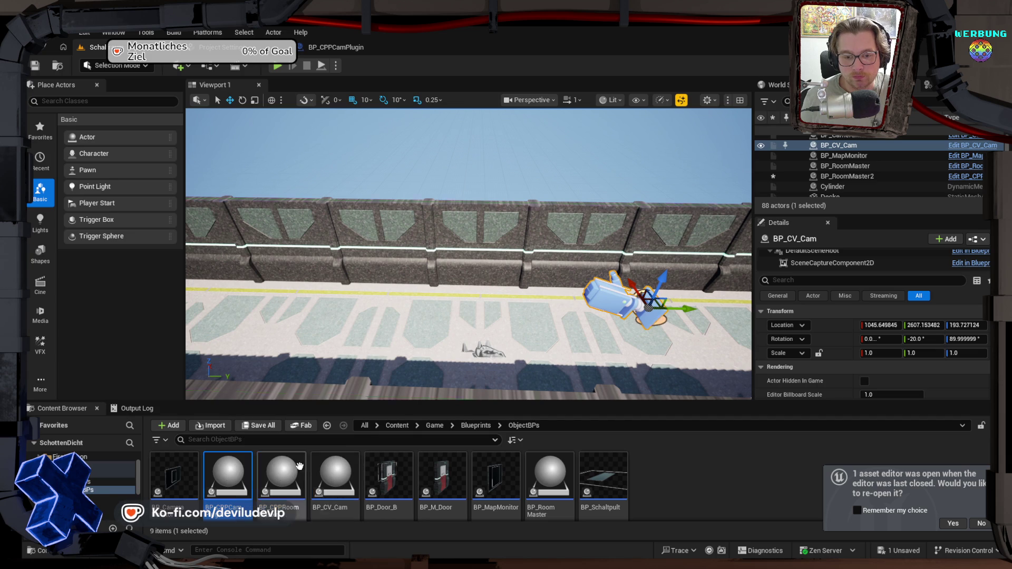
Step: Place a BP_CPPCamPlugin camera in the level with BP_RoomMaster2 as its Room Master
mouse_move(226, 480)
mouse_down()
mouse_move(342, 340)
mouse_move(319, 219)
mouse_move(319, 243)
mouse_up()
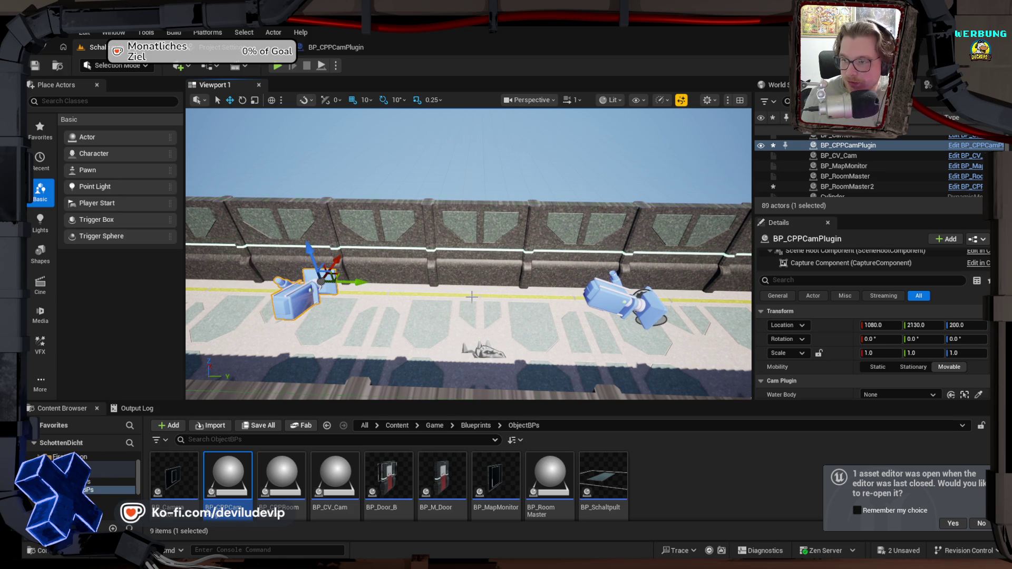
scroll(843, 363, down, 3)
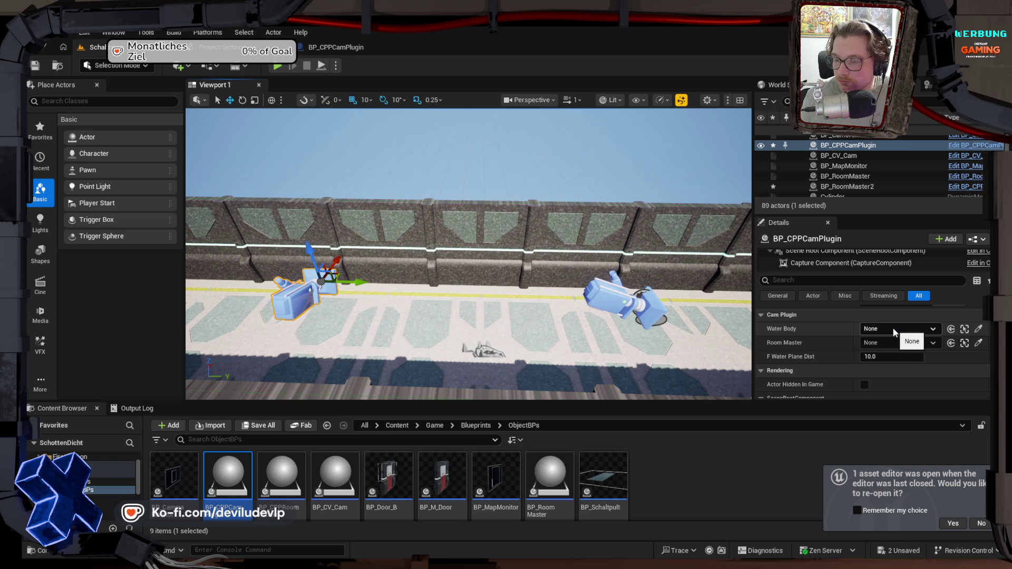
click(978, 343)
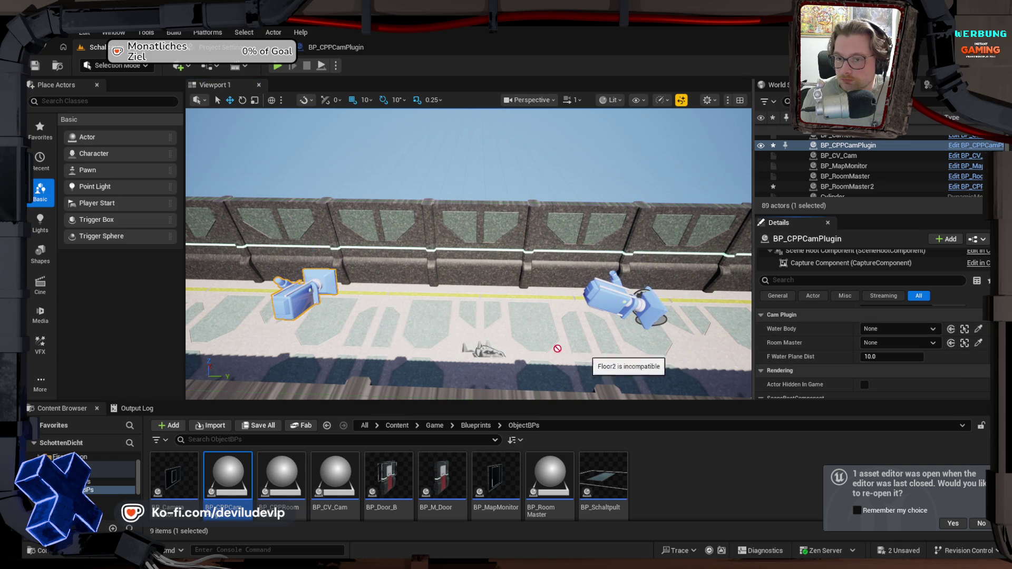
click(491, 347)
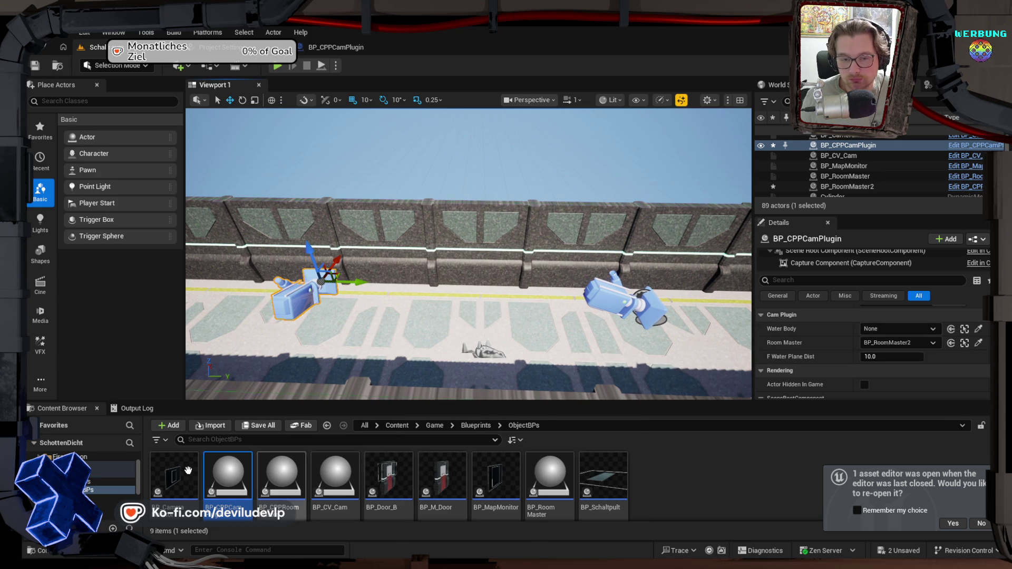
Step: Browse to Plugins > SchottenDichtGameJam C++ Classes > SchottenDichtGameJam > Public
click(99, 457)
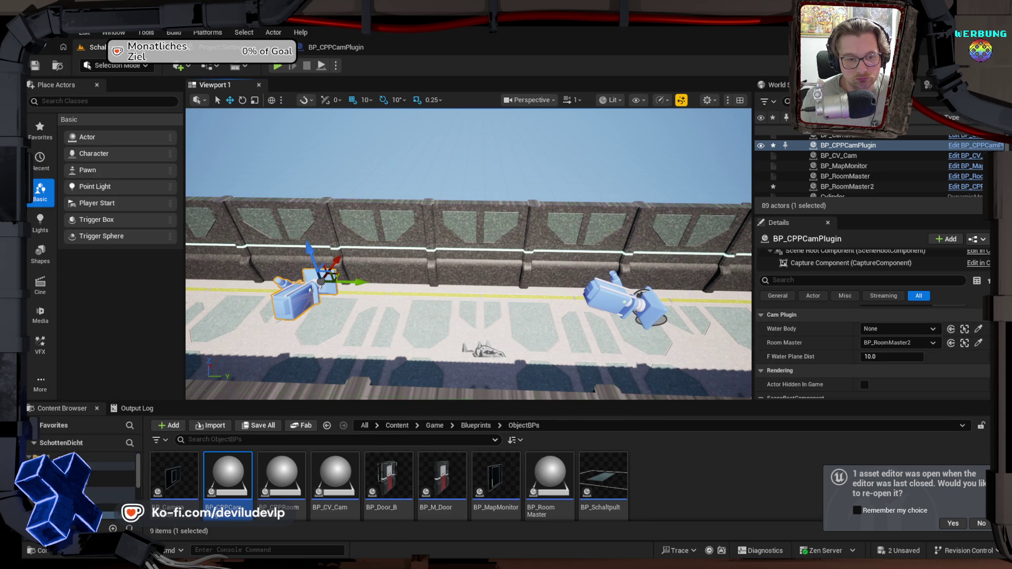
double_click(281, 476)
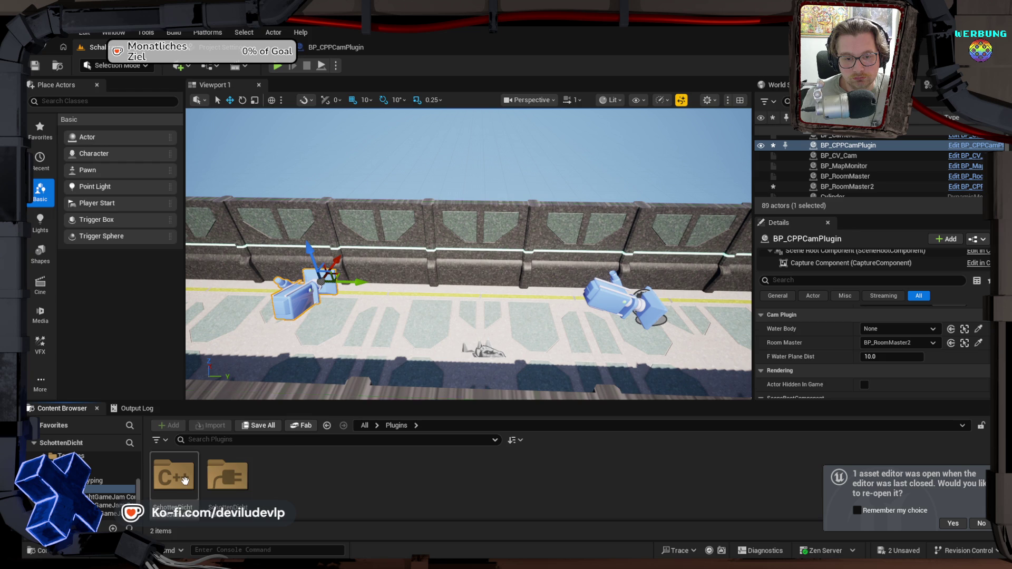
double_click(185, 480)
double_click(185, 480)
double_click(179, 477)
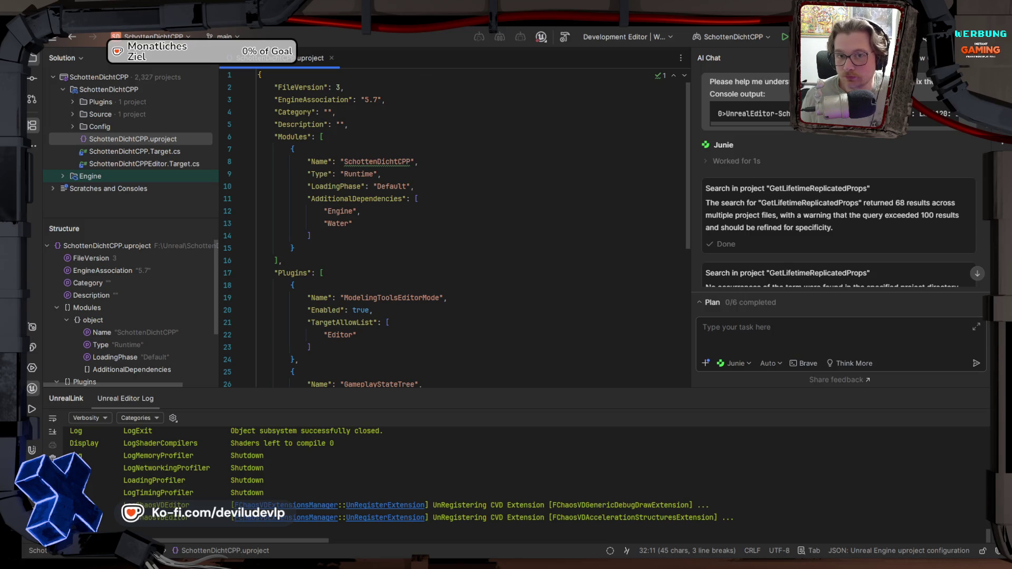
Step: Quit Rider with Alt+F4 and confirm the exit
key(alt+F4)
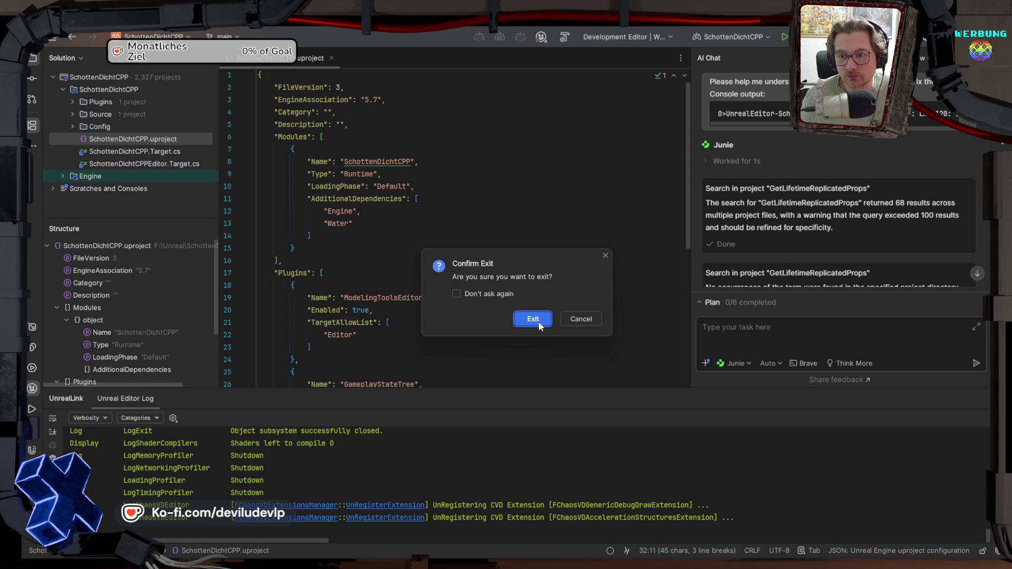
click(532, 318)
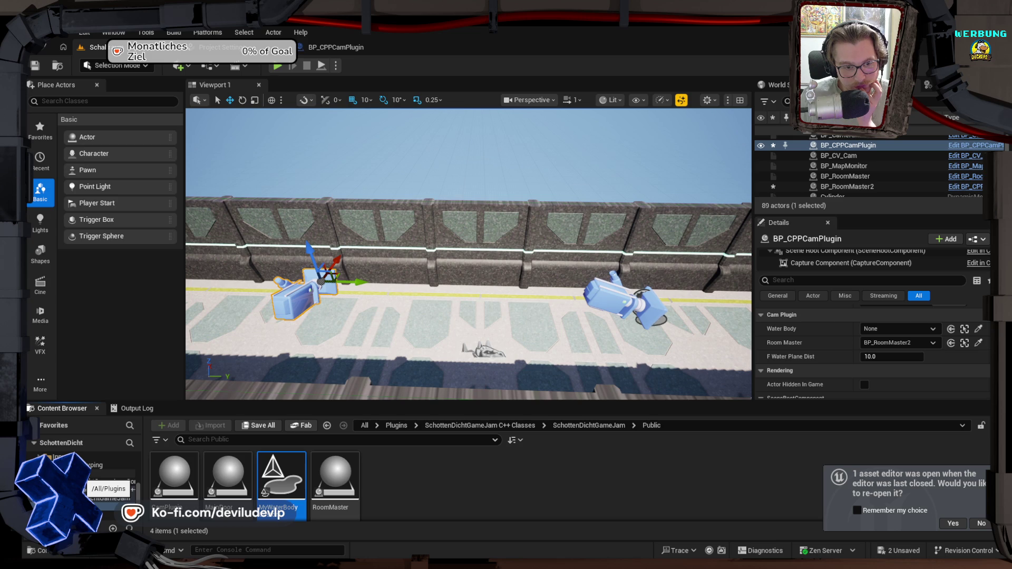
Step: Create a MyWaterBodyCustom-based Blueprint named BP_CPPWaterBodyCustomRoom, replacing the default My prefix
scroll(105, 474, up, 2)
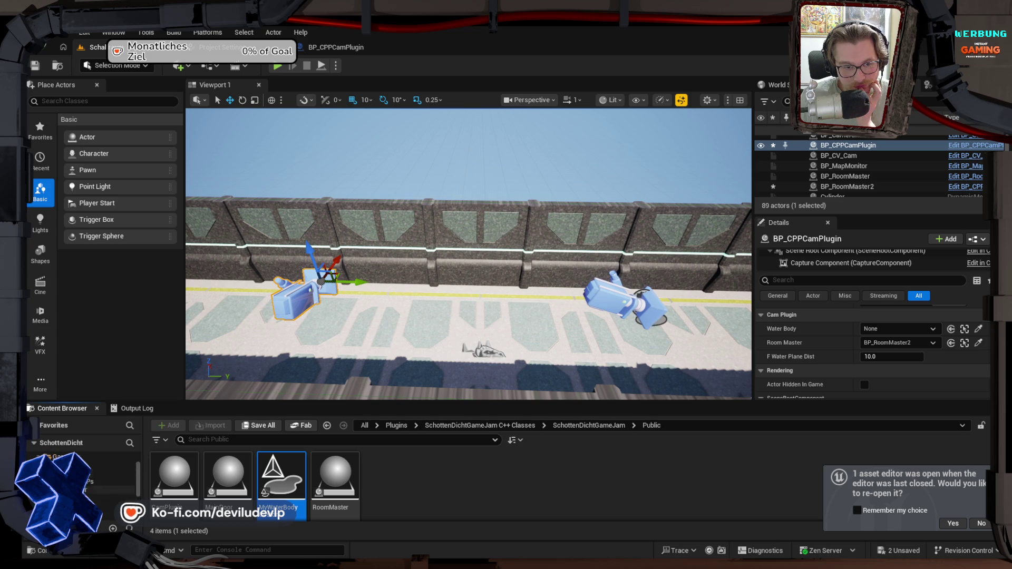
scroll(84, 464, up, 2)
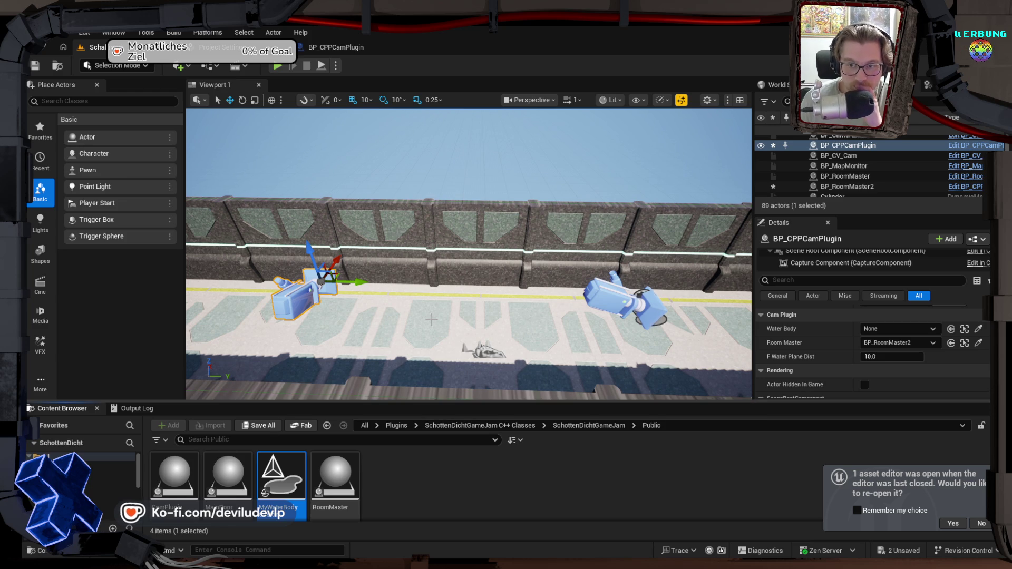
drag(431, 320, 431, 358)
key(f)
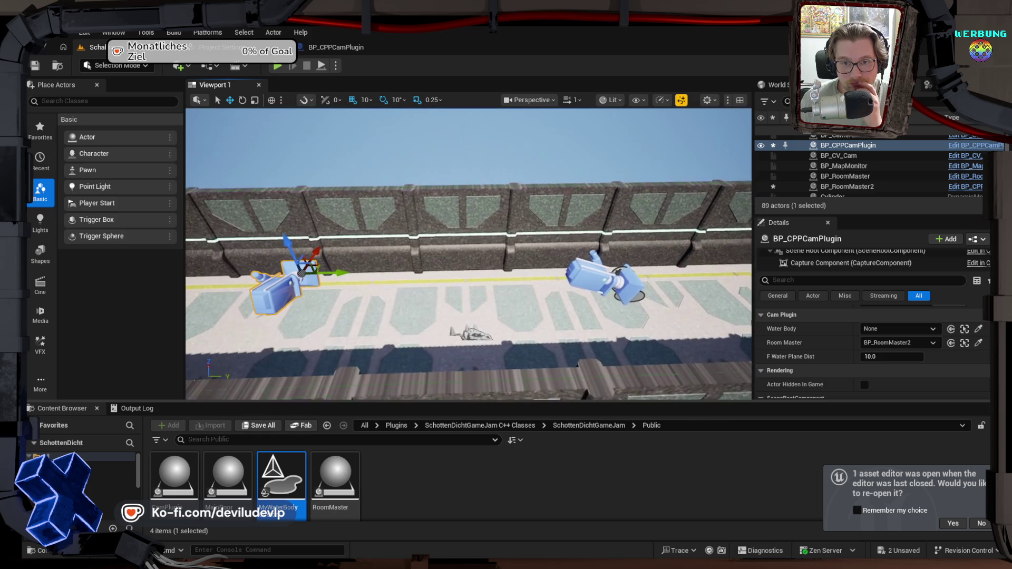
drag(463, 323, 462, 323)
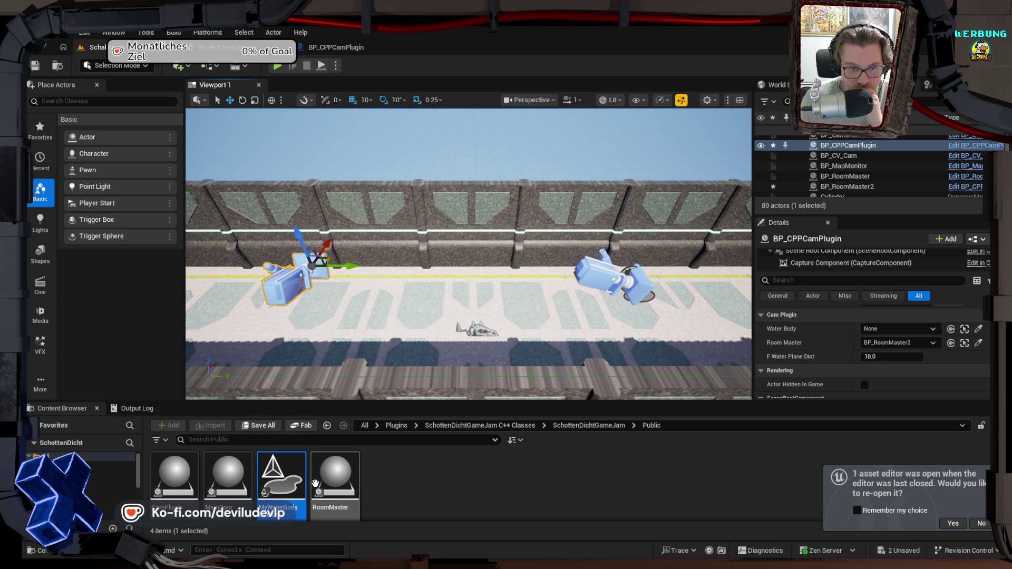
right_click(285, 477)
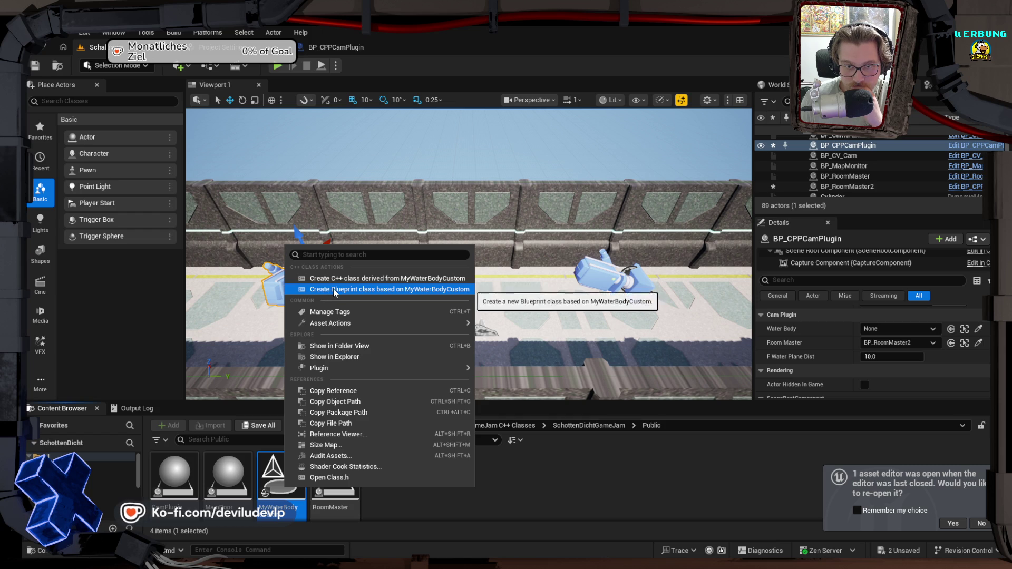
click(325, 290)
click(340, 272)
drag(340, 272, 309, 270)
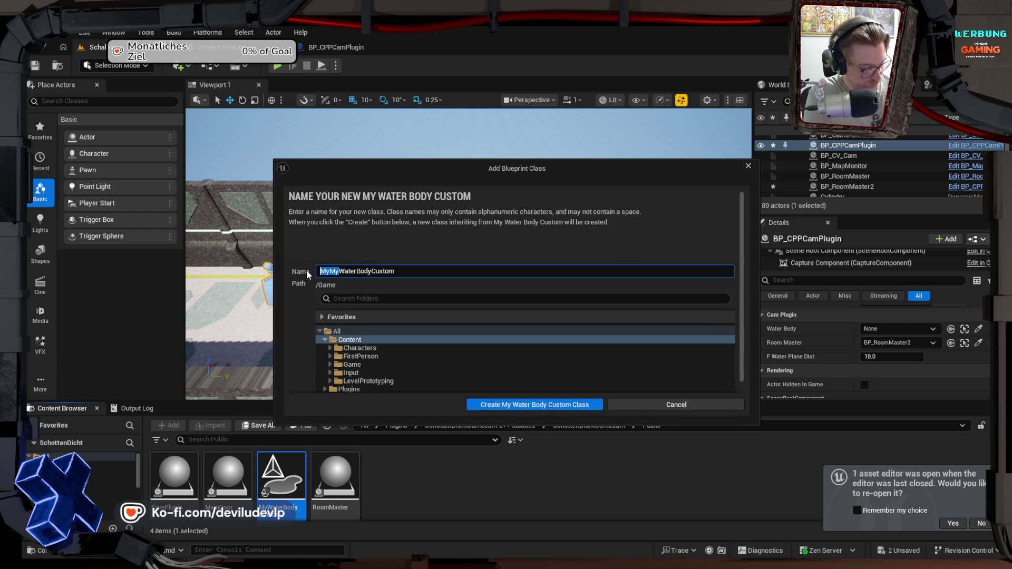
text(BP_CPP)
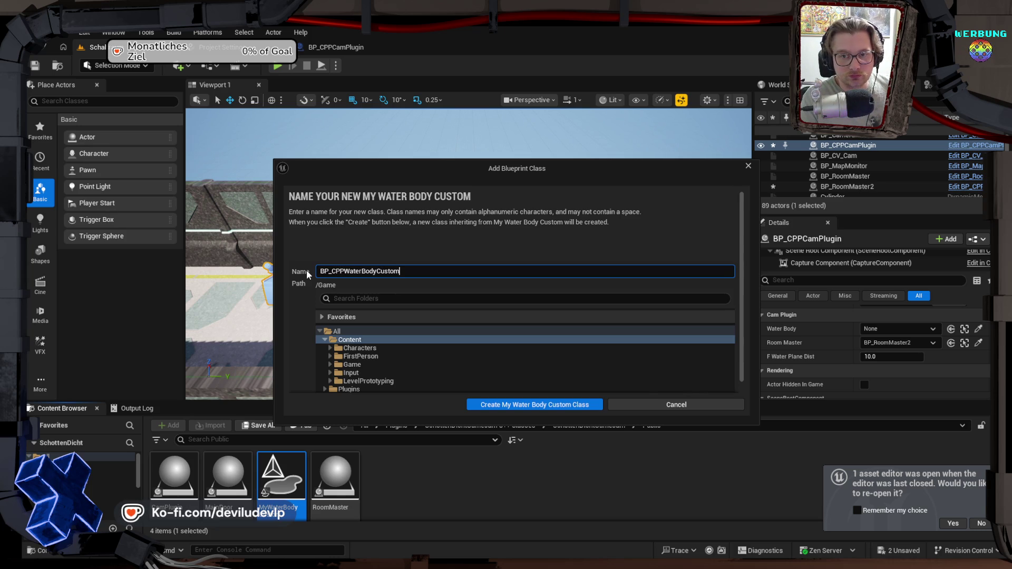
text(Room)
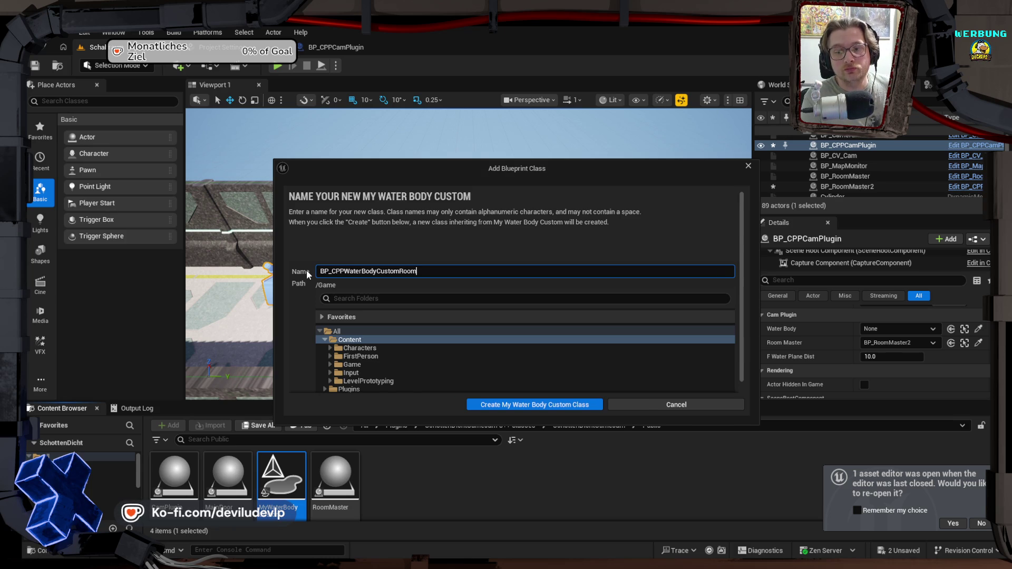
key(Return)
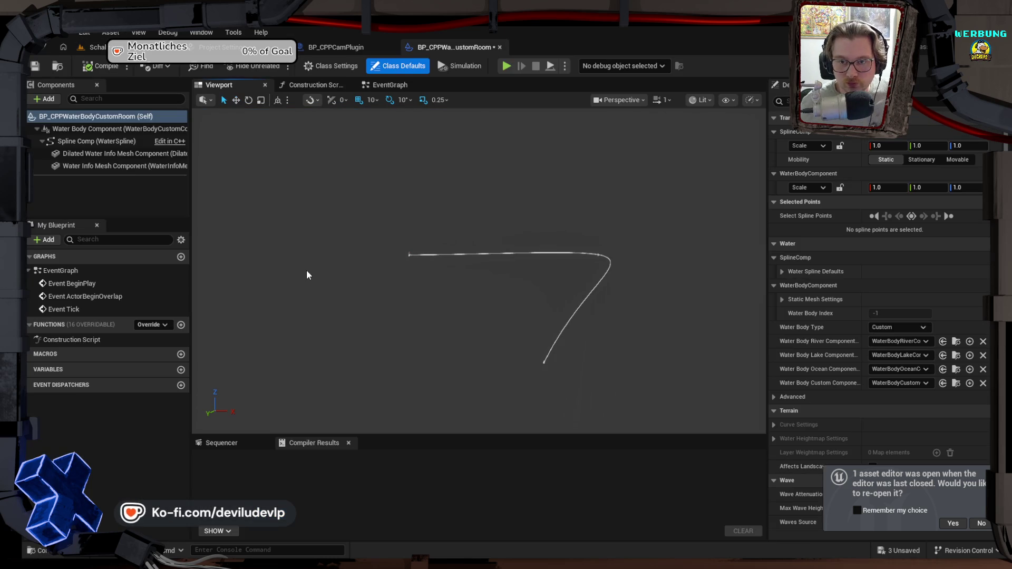
Step: Delete the extra water spline point and decline reopening the previous asset editor
click(600, 257)
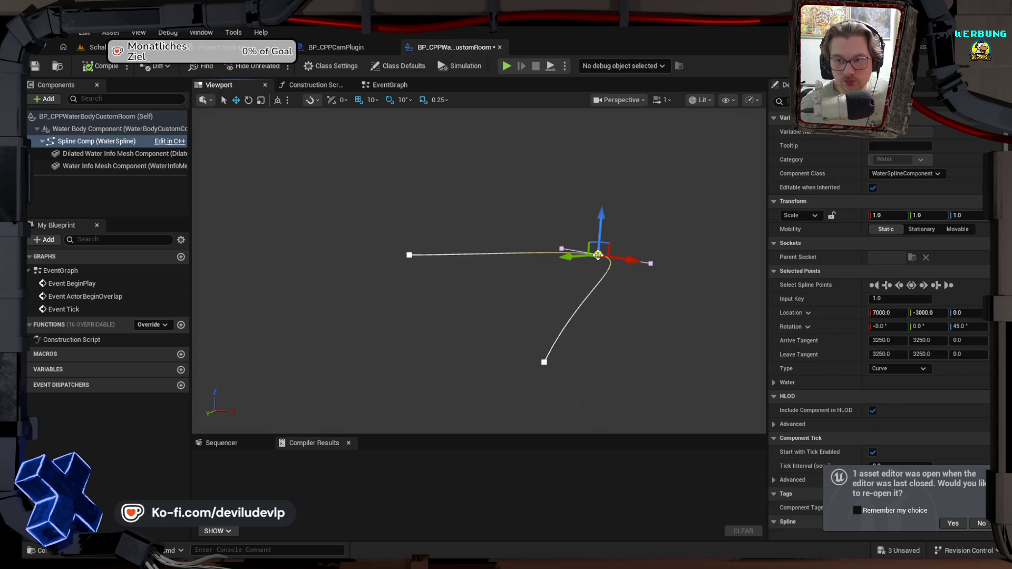
key(Delete)
click(543, 359)
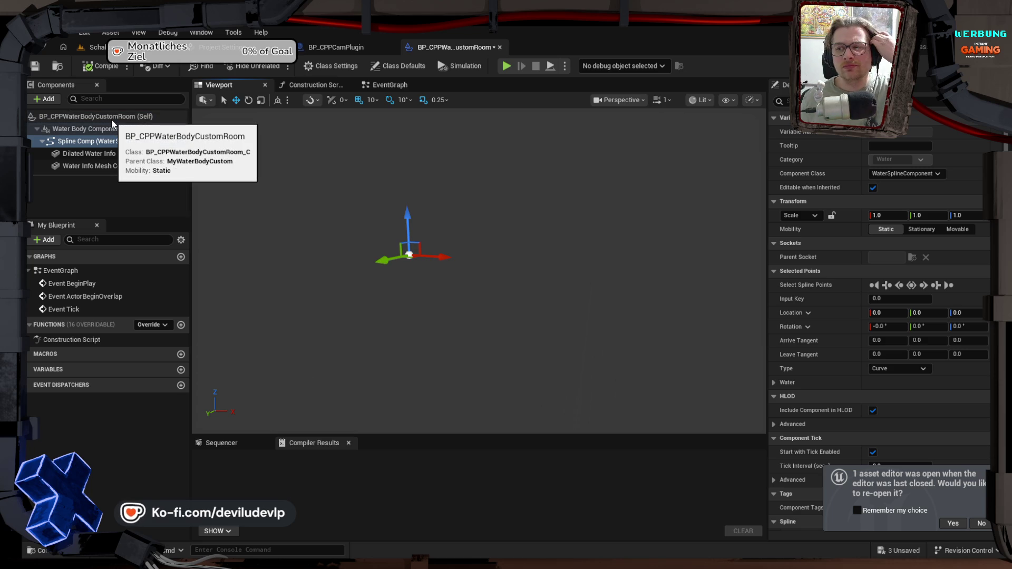
click(984, 524)
Step: Select the Blueprint's (Self) root to show its Class Defaults rendering settings
scroll(859, 416, down, 10)
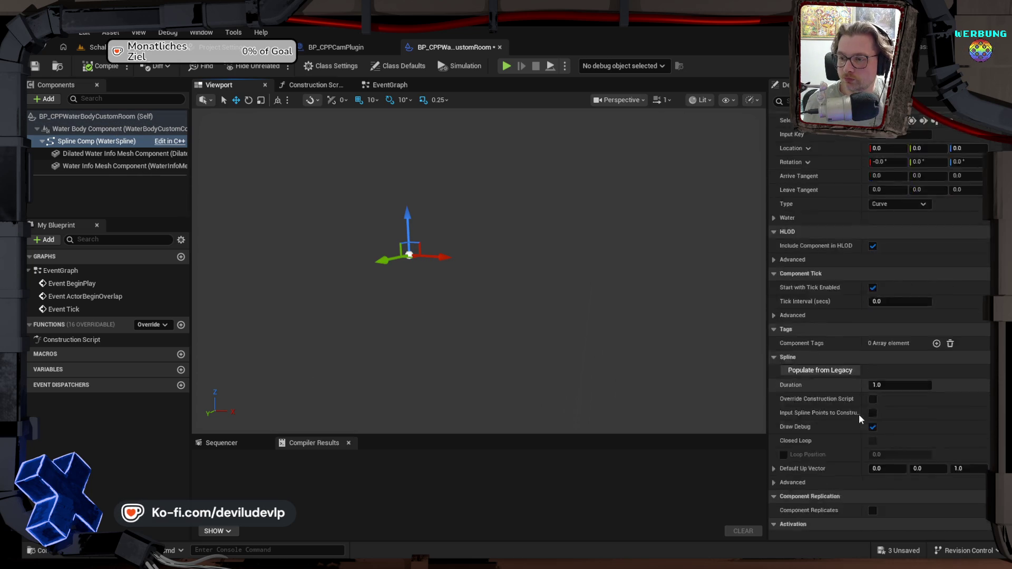
scroll(858, 409, down, 8)
scroll(857, 408, up, 10)
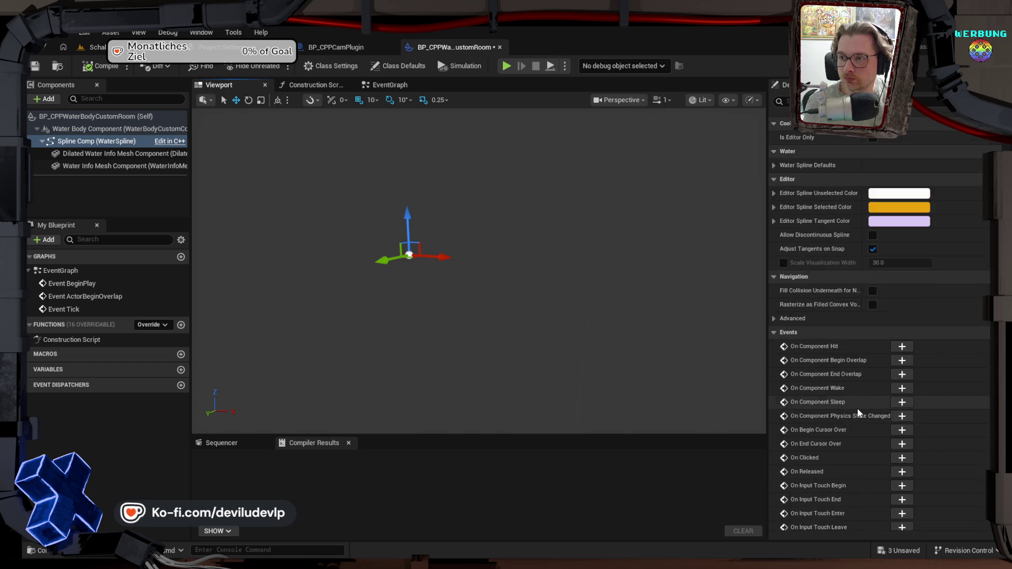
scroll(858, 407, up, 10)
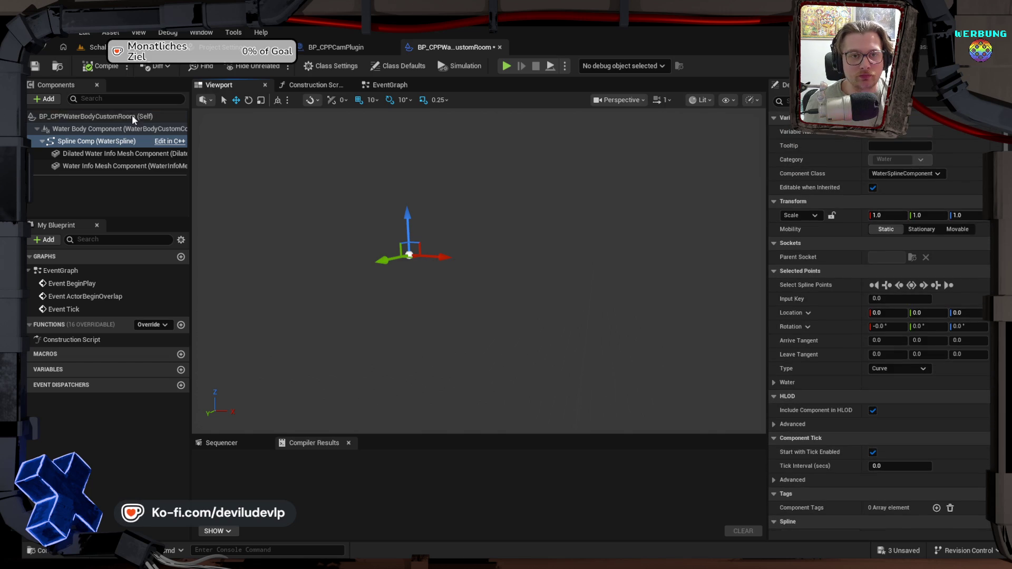
click(135, 116)
scroll(809, 316, down, 15)
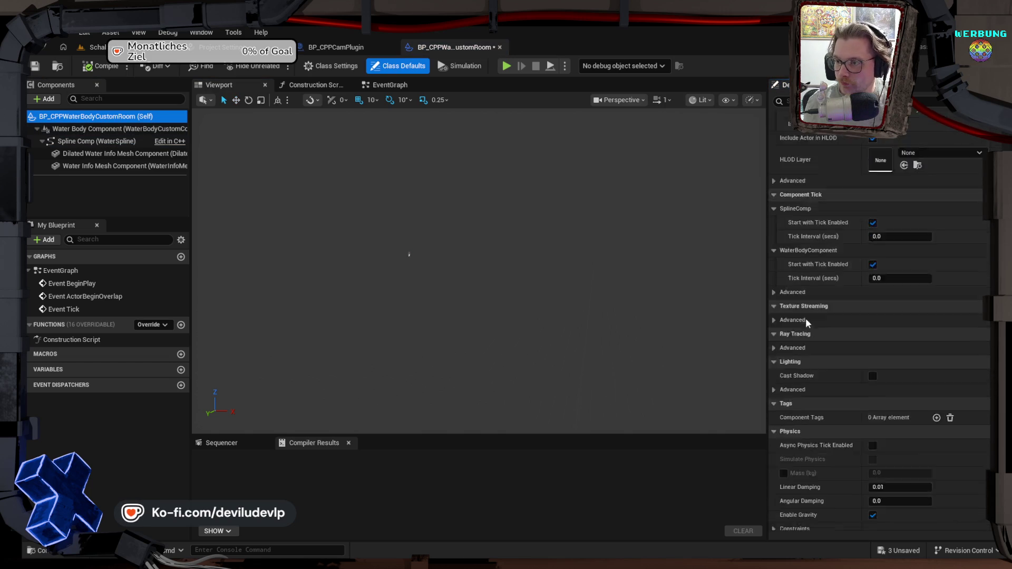
scroll(808, 321, down, 10)
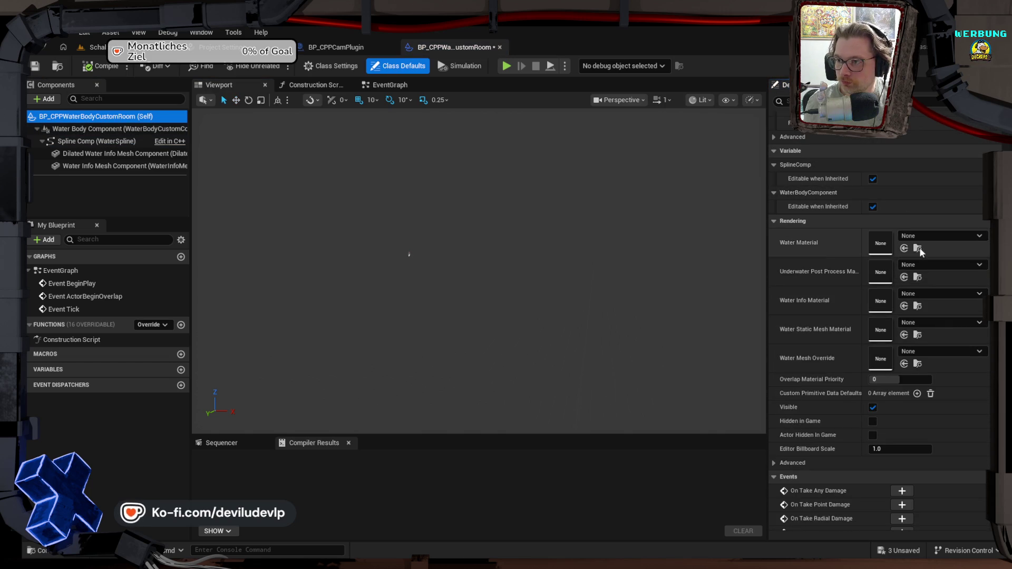
Step: Set Water Material to Water_Material_CustomMesh and assign the underwater post-process material instance
click(920, 236)
text(w)
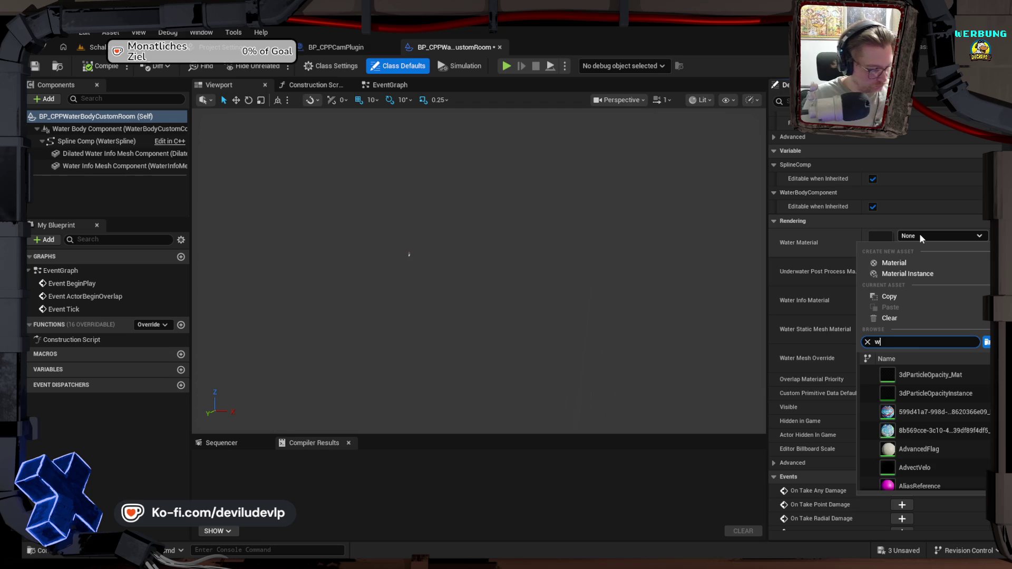
text(ater_m)
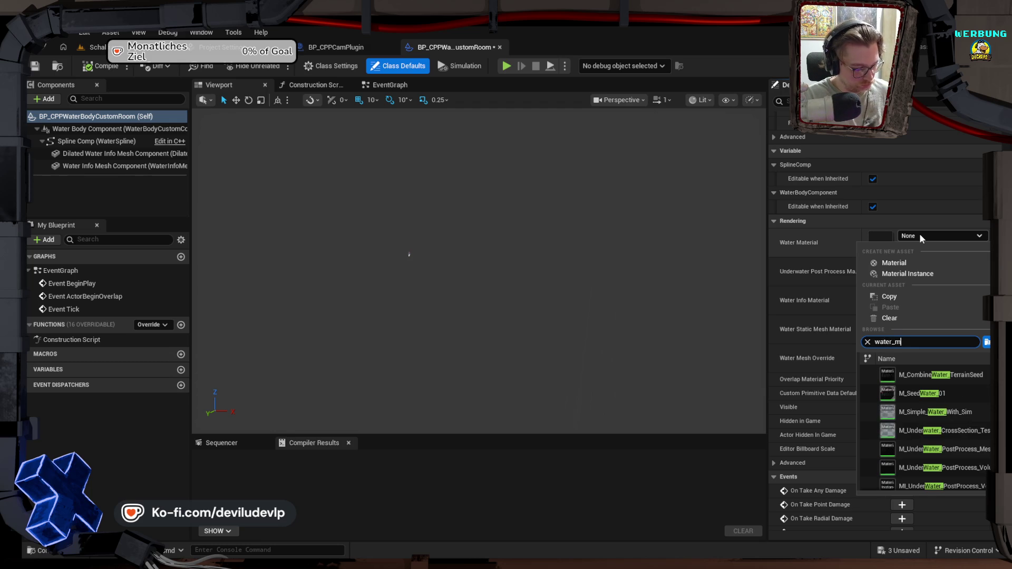
text(aterial)
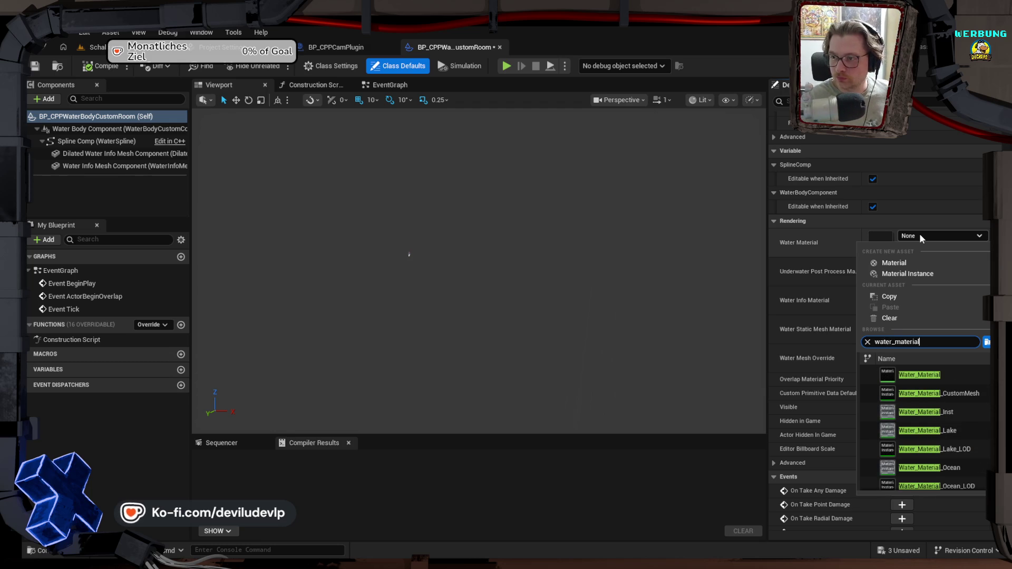
key(Down)
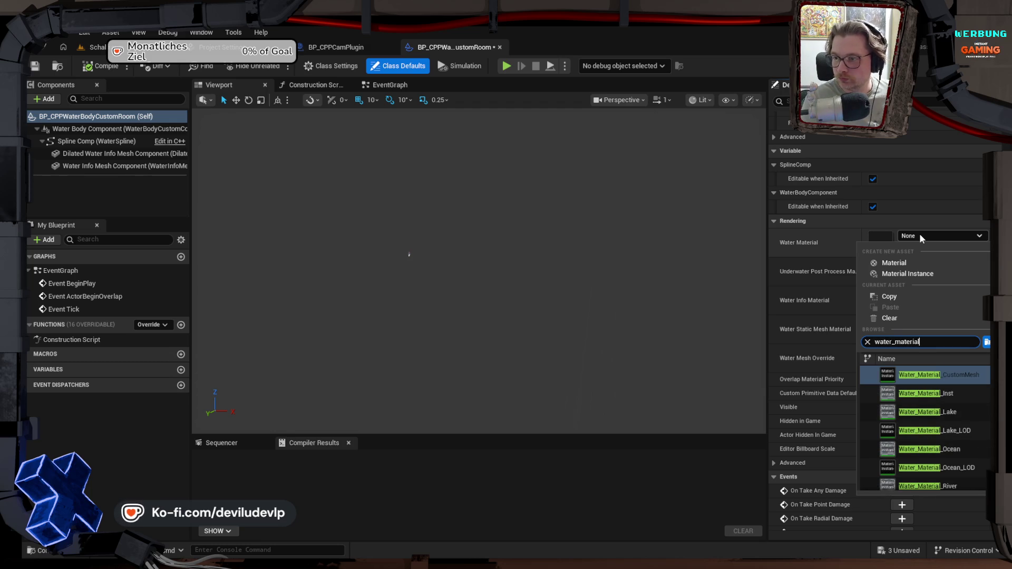
key(Return)
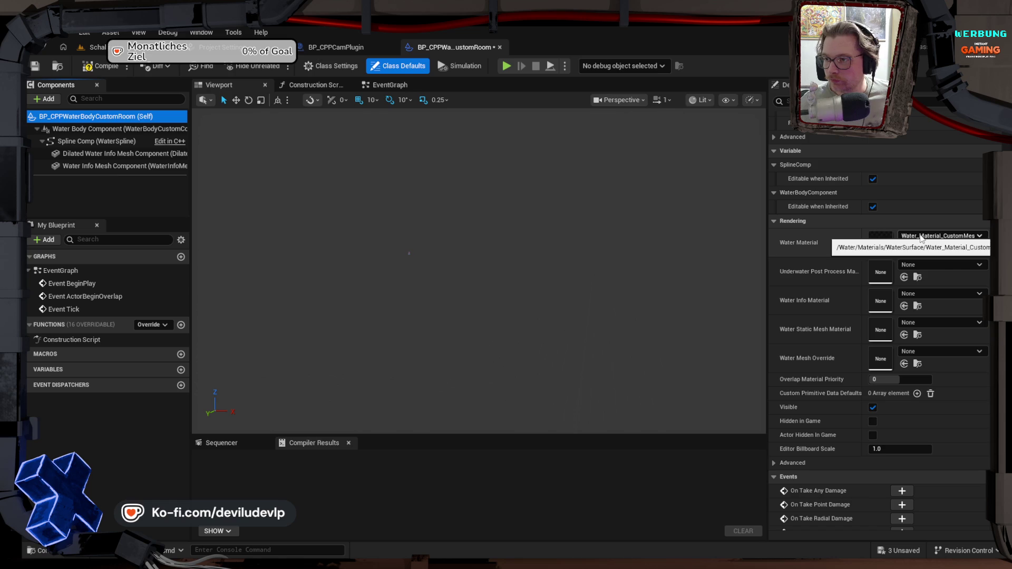
click(920, 265)
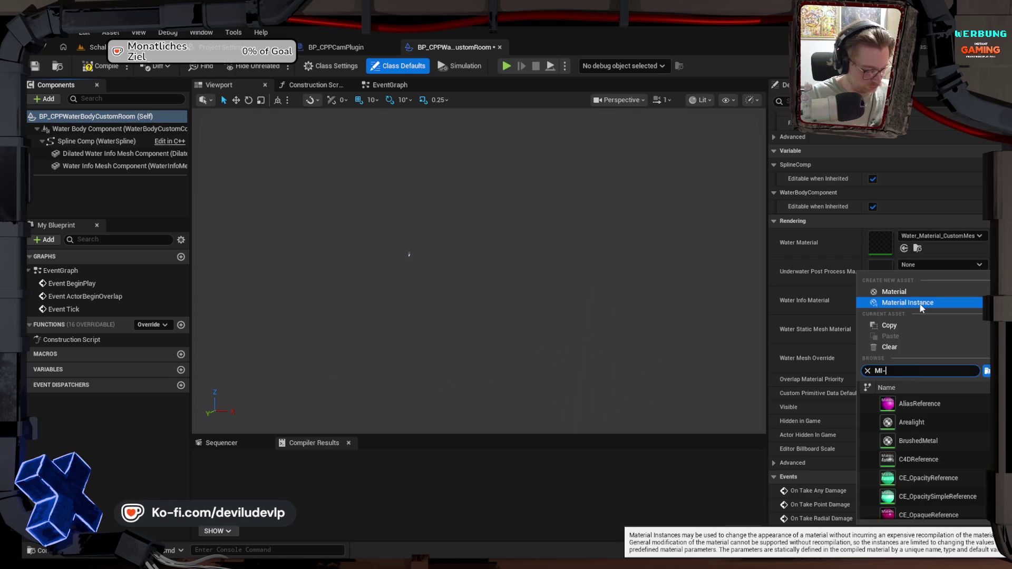
text(-)
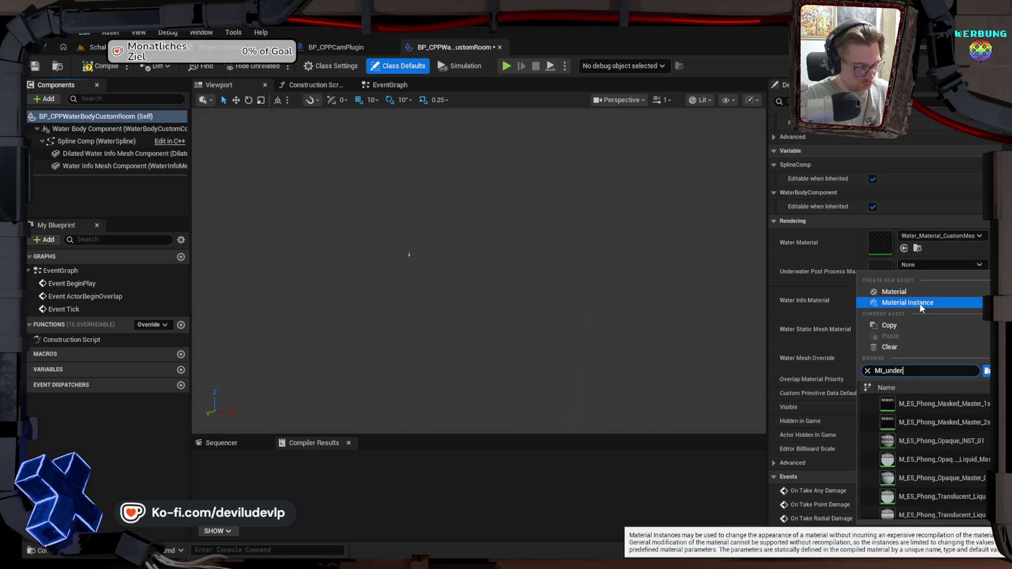
text(wa)
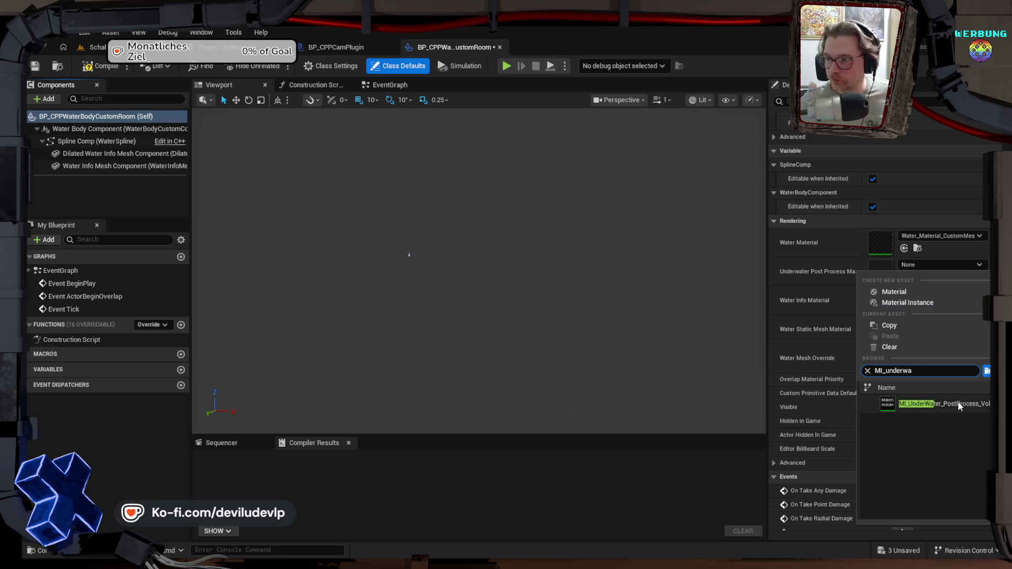
click(956, 403)
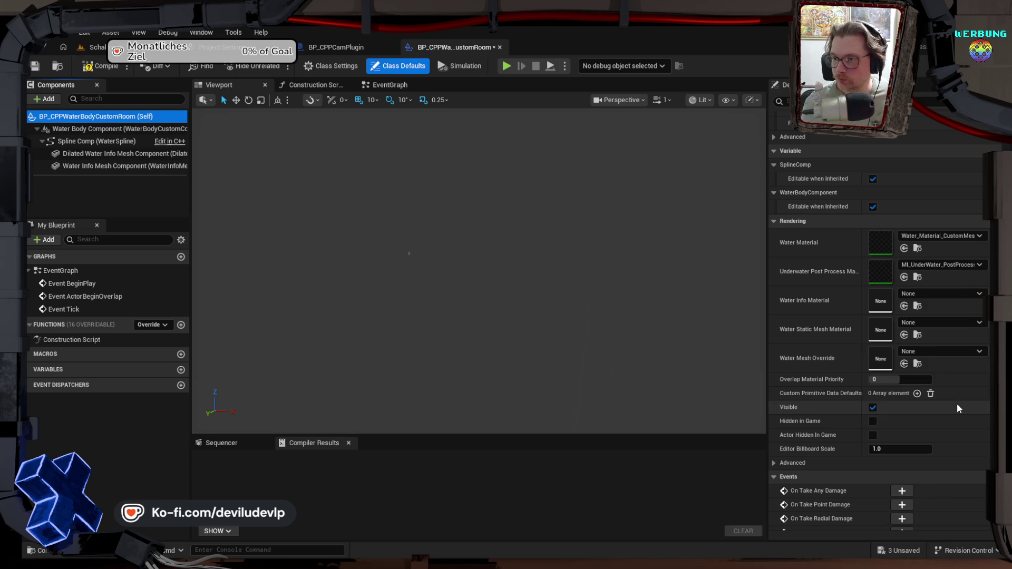
Step: Set Water Info Material to DrawWaterInfo and Water Mesh Override to Cube1, then compile and save
click(934, 294)
text(water)
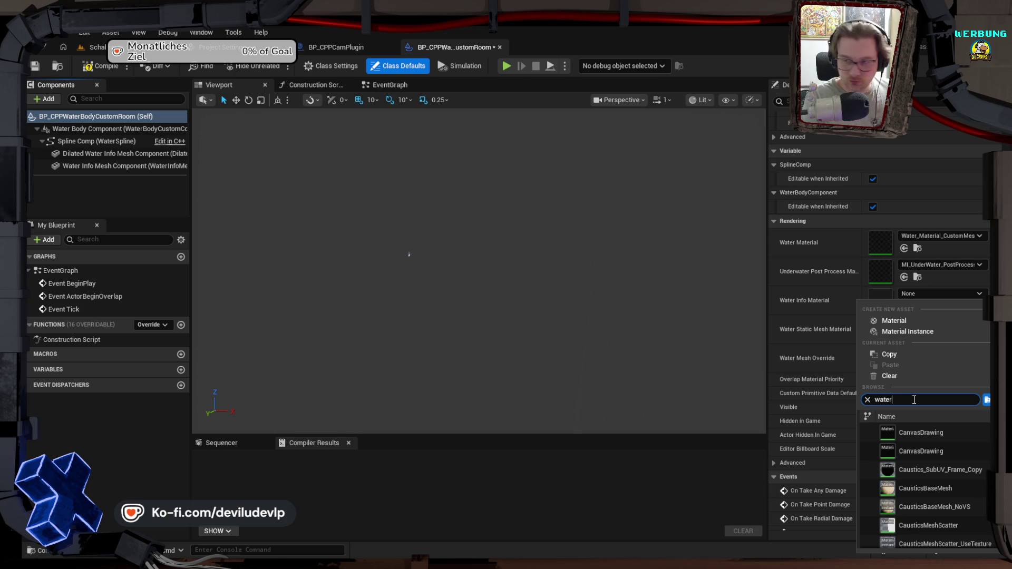
key(BackSpace)
key(BackSpace)
key(BackSpace)
text(draw)
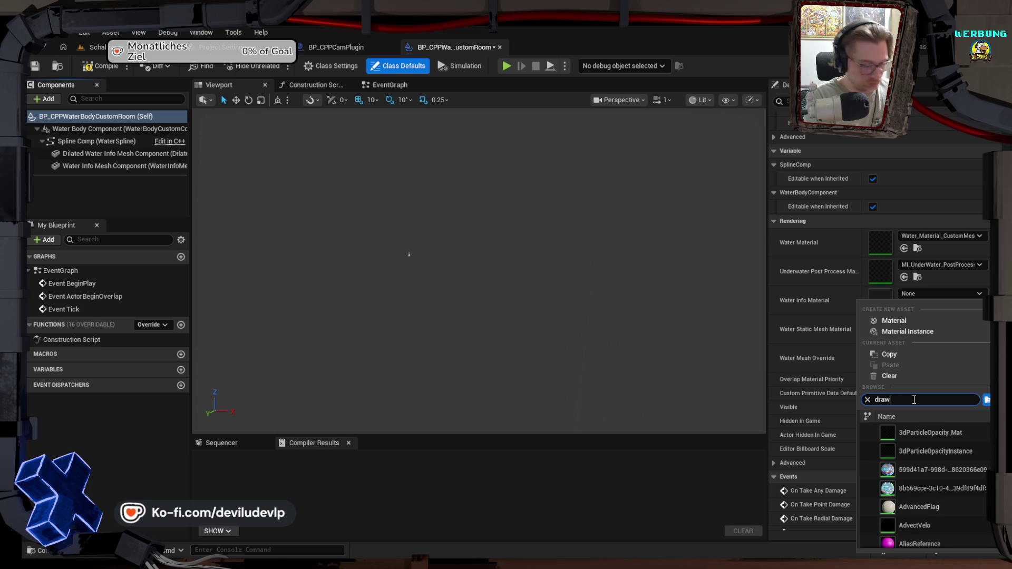
text(wa)
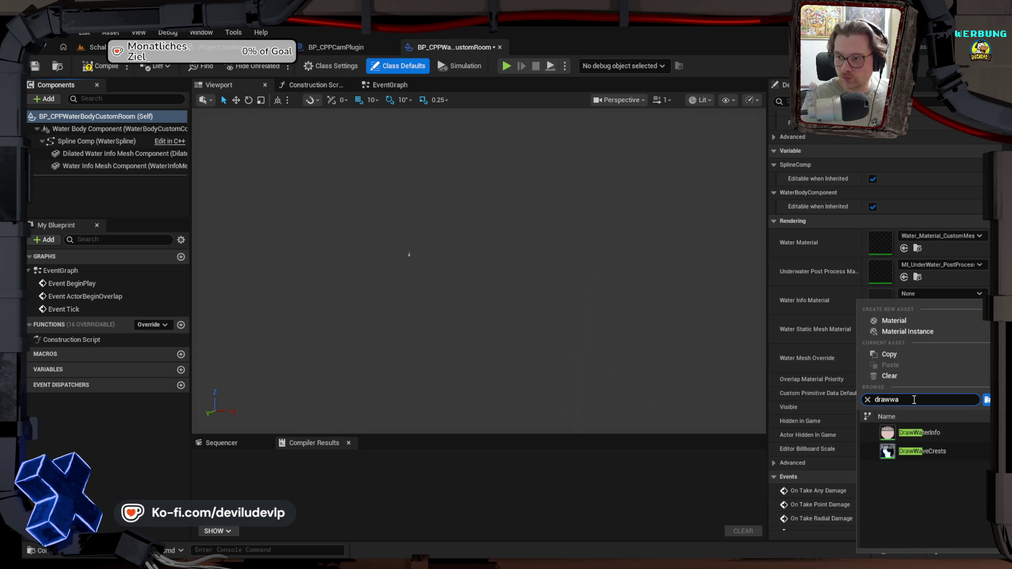
click(938, 432)
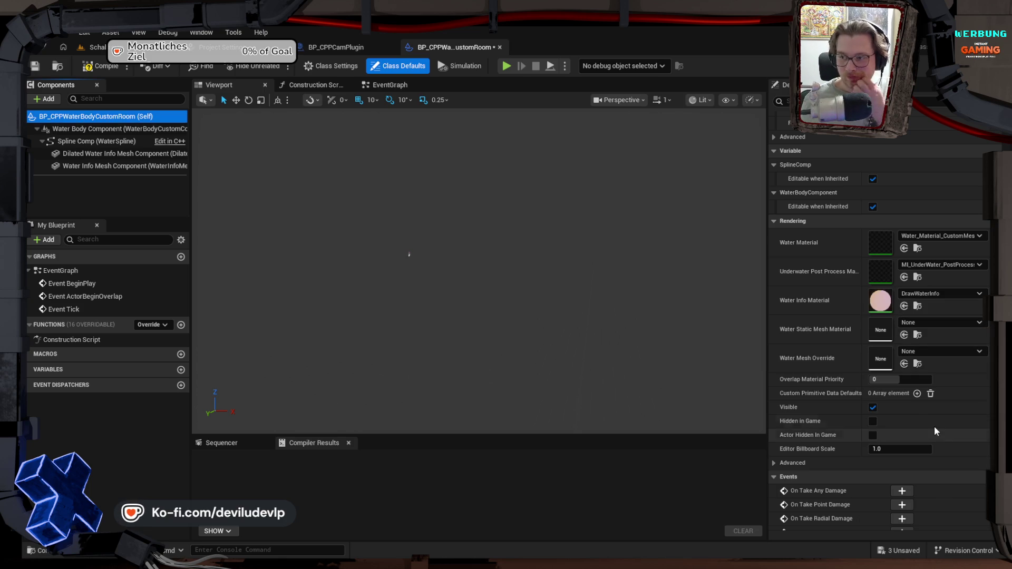
click(926, 350)
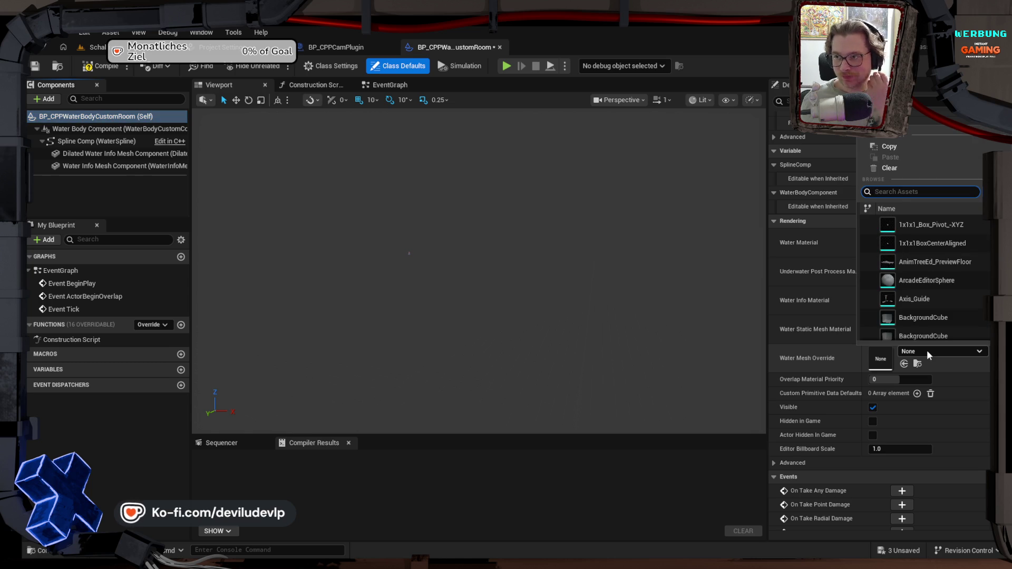
text(cube1)
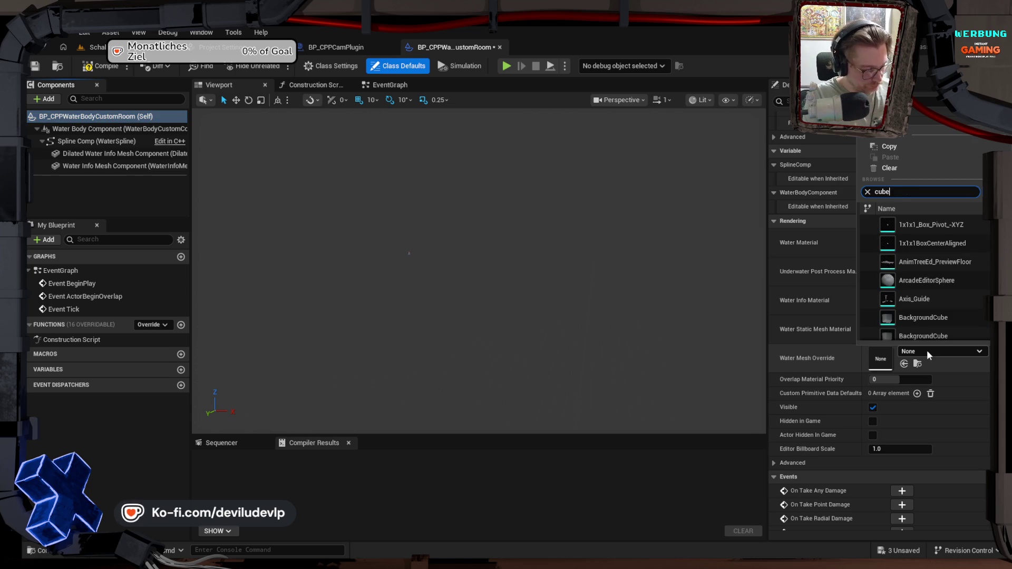
click(904, 227)
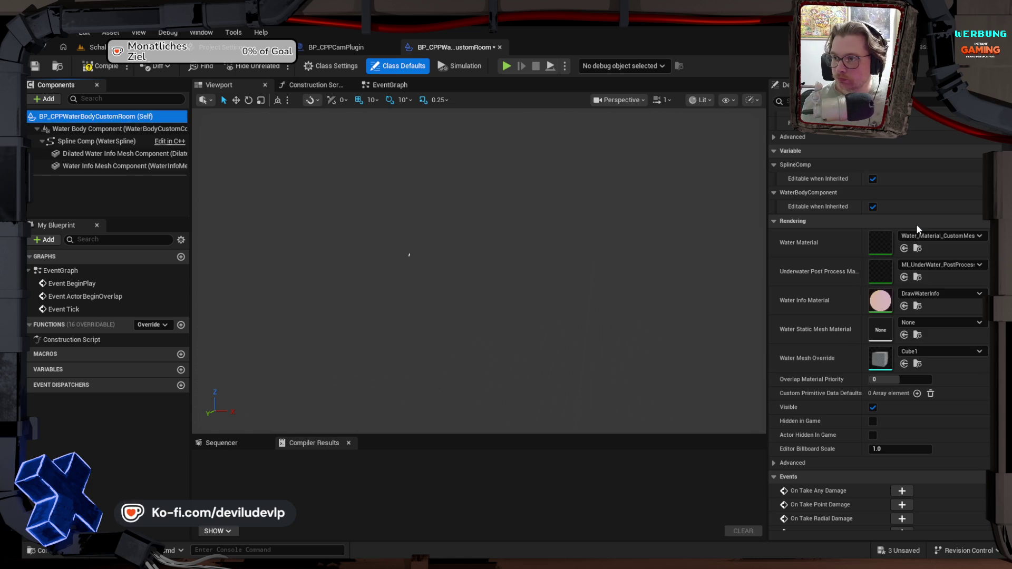
click(34, 66)
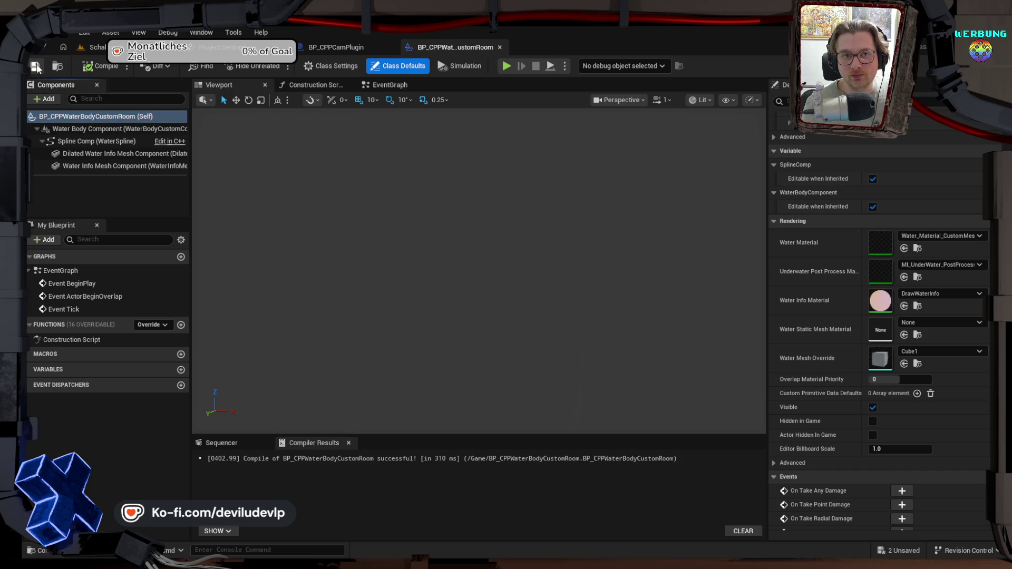
Step: Move the BP_CPPWaterBodyCustomRoom Blueprint into the ObjectBPs folder
click(95, 46)
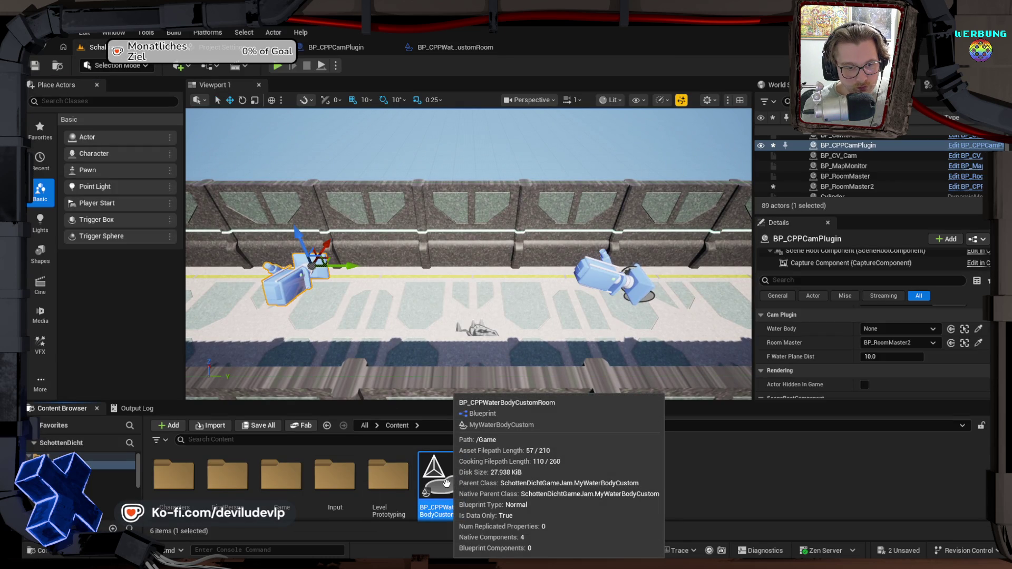
key(ctrl+c)
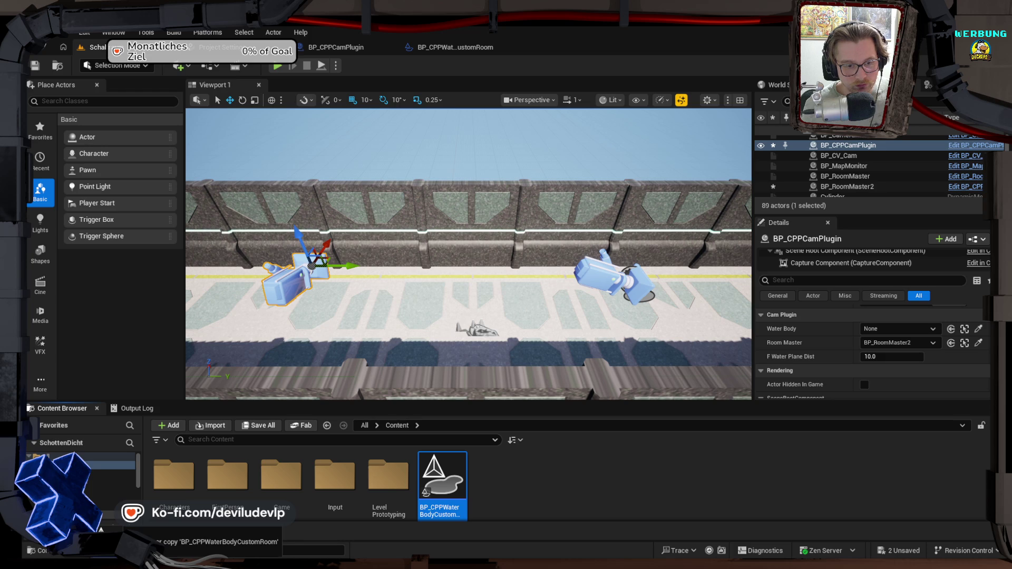
drag(118, 530, 87, 463)
click(118, 490)
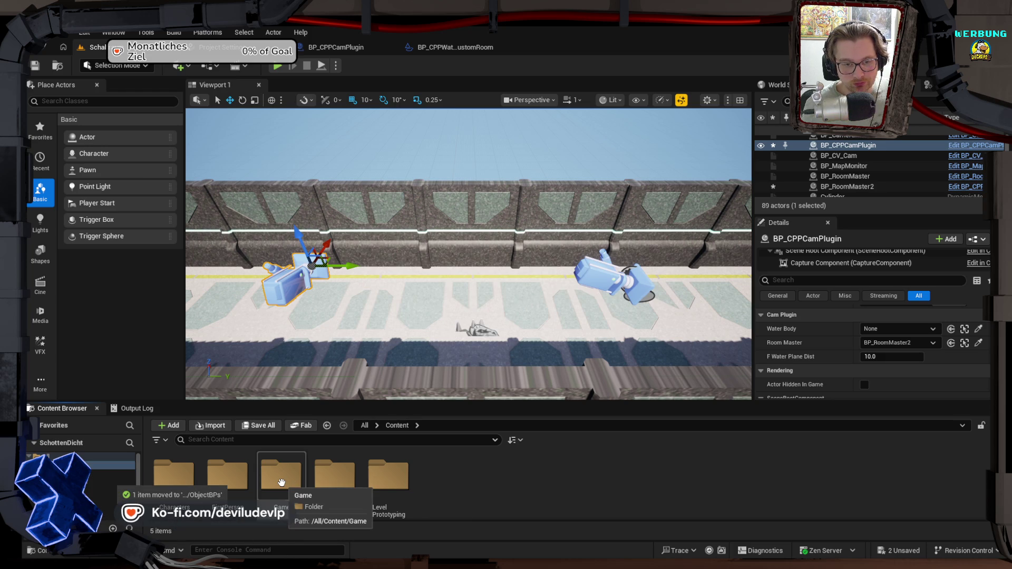
Step: In Plugins > C++ Classes > Public, start a new Blueprint based on MyWaterBodyCustom
key(Up)
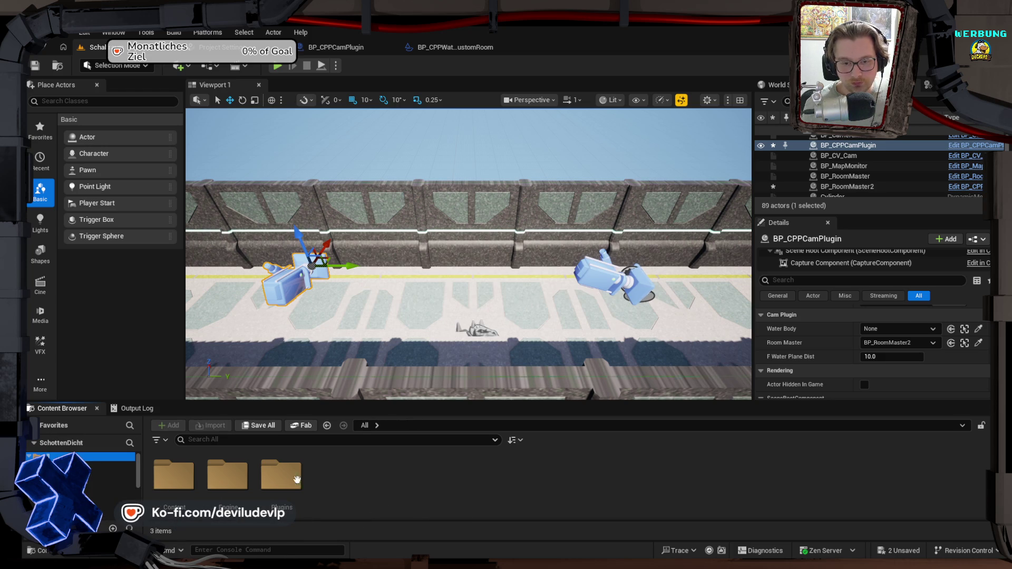
double_click(281, 474)
double_click(174, 474)
double_click(180, 473)
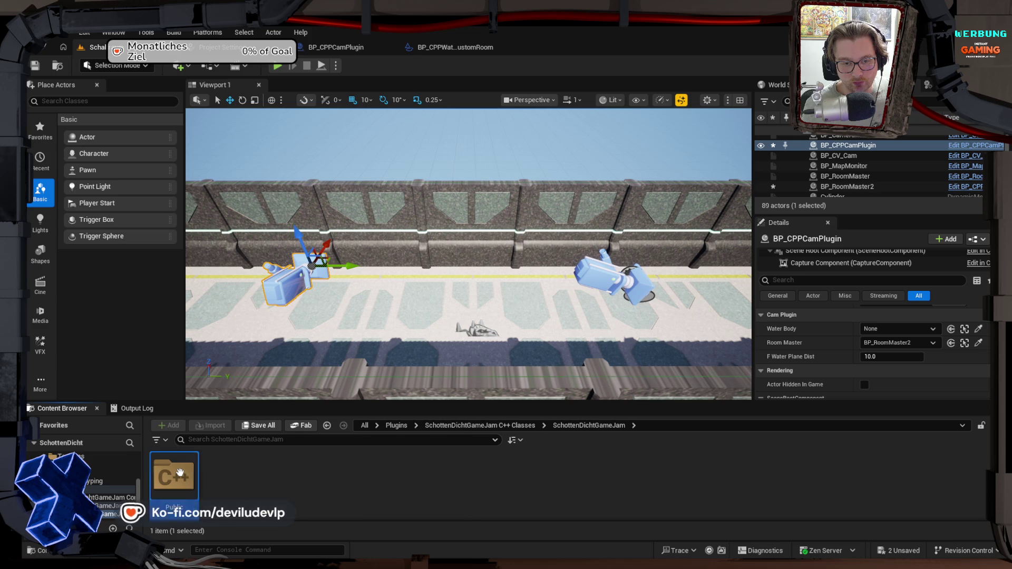
double_click(179, 472)
click(274, 481)
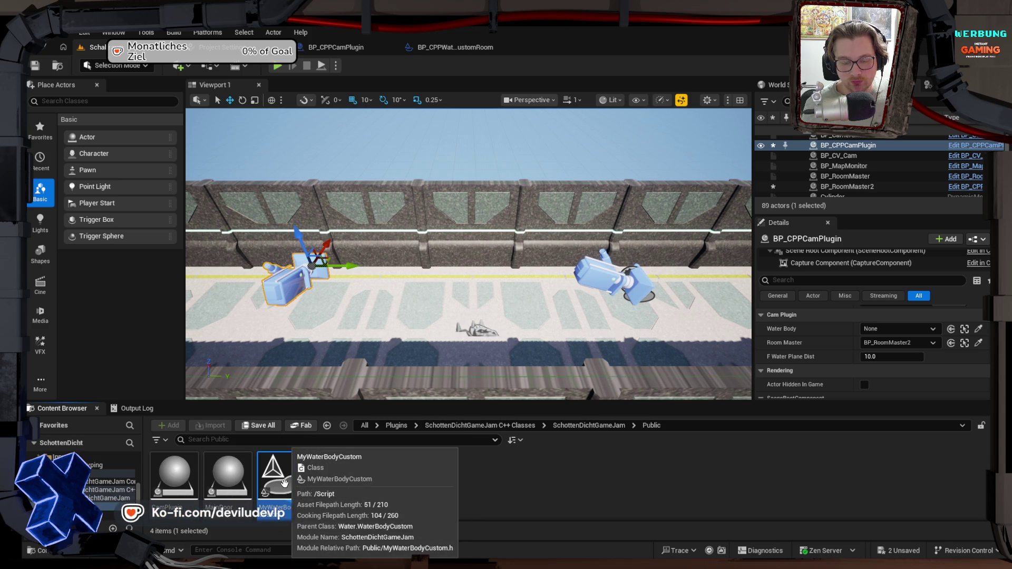
right_click(284, 484)
click(361, 286)
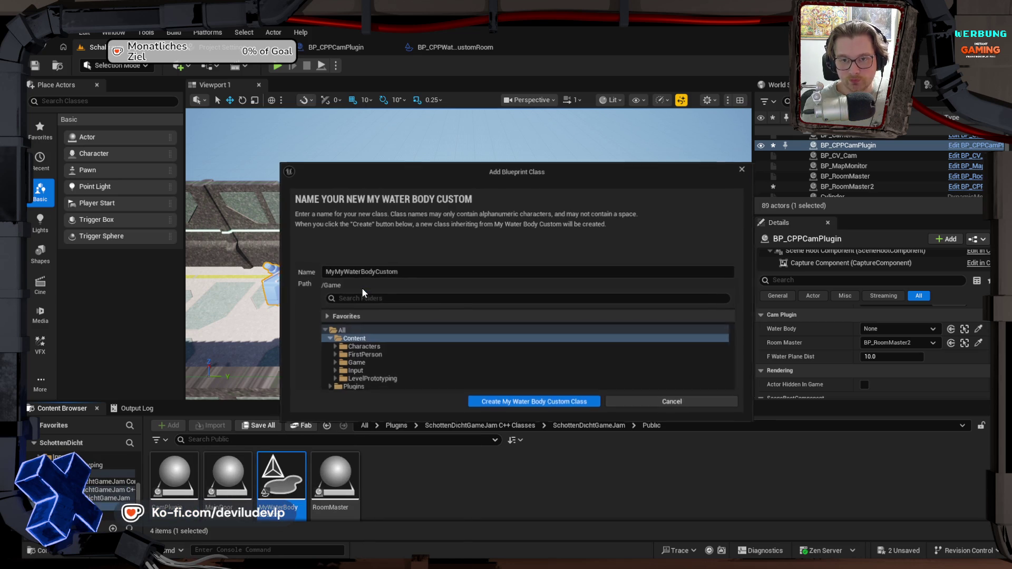
Step: Name the new Blueprint BP_CPPWaterBodyCustomPlane and create it in Game > Blueprints > ObjectBPs
drag(340, 271, 297, 269)
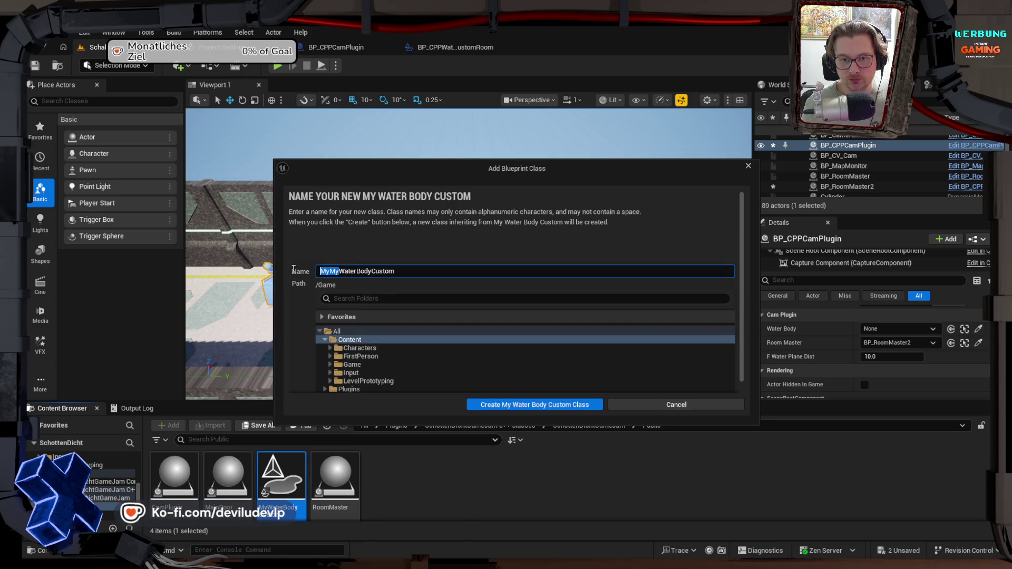
text(BP_CP)
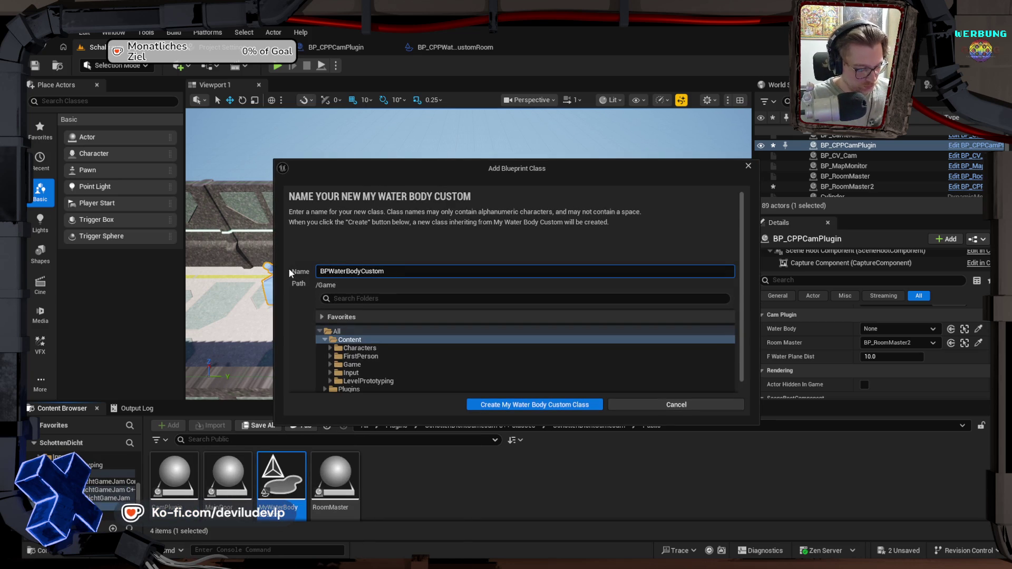
text(P)
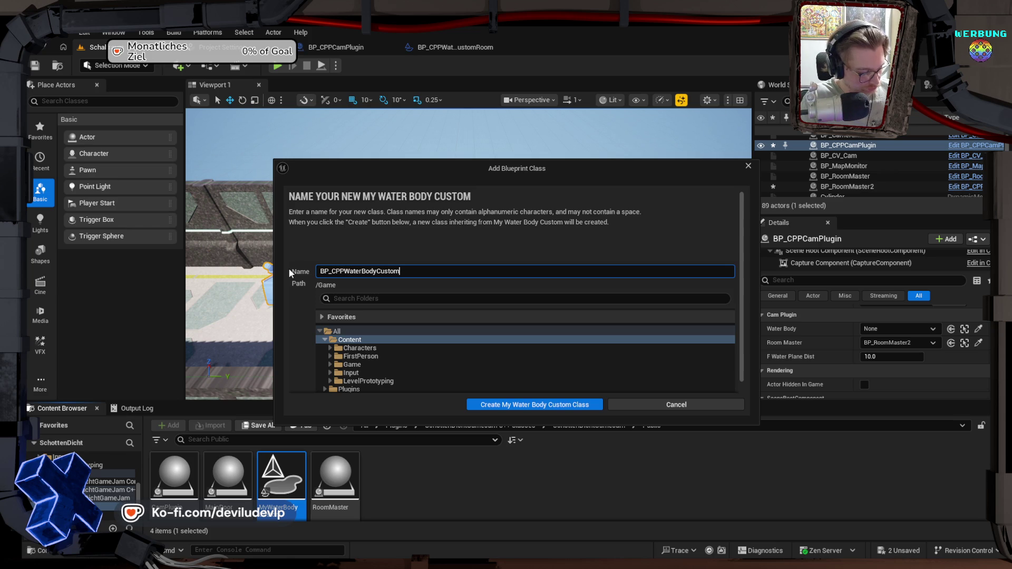
text(Plane)
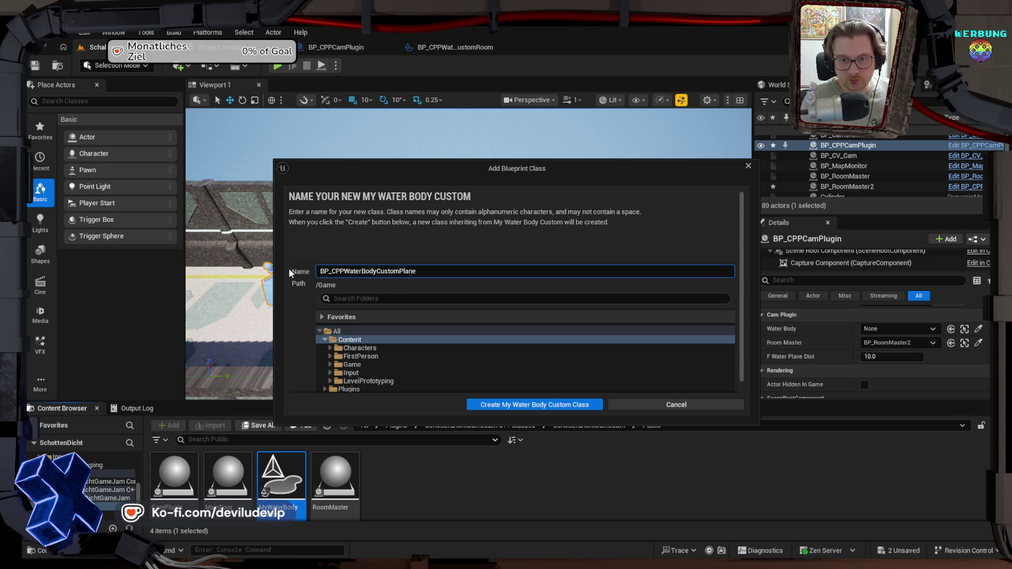
click(331, 364)
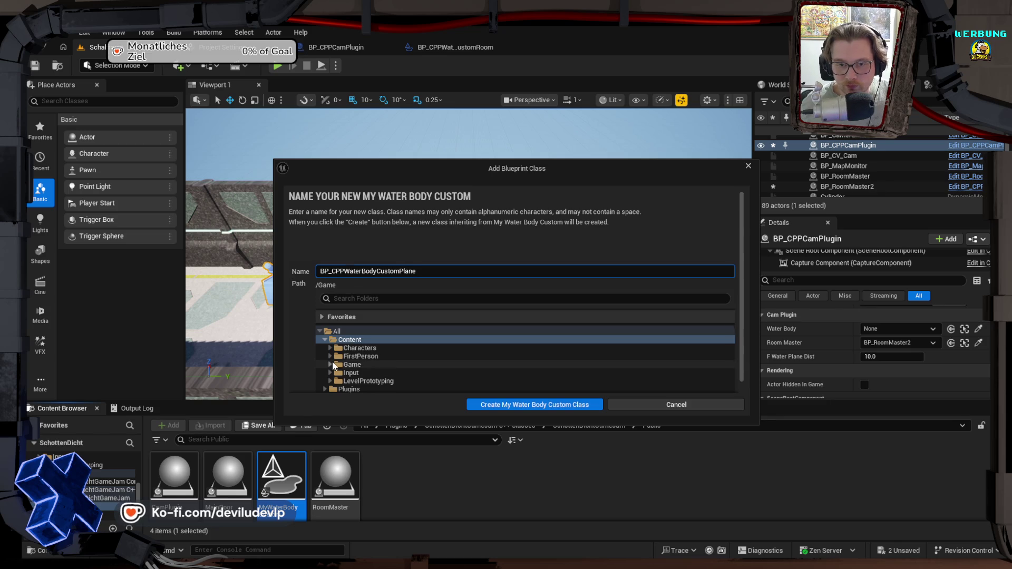
click(334, 373)
click(362, 389)
click(503, 405)
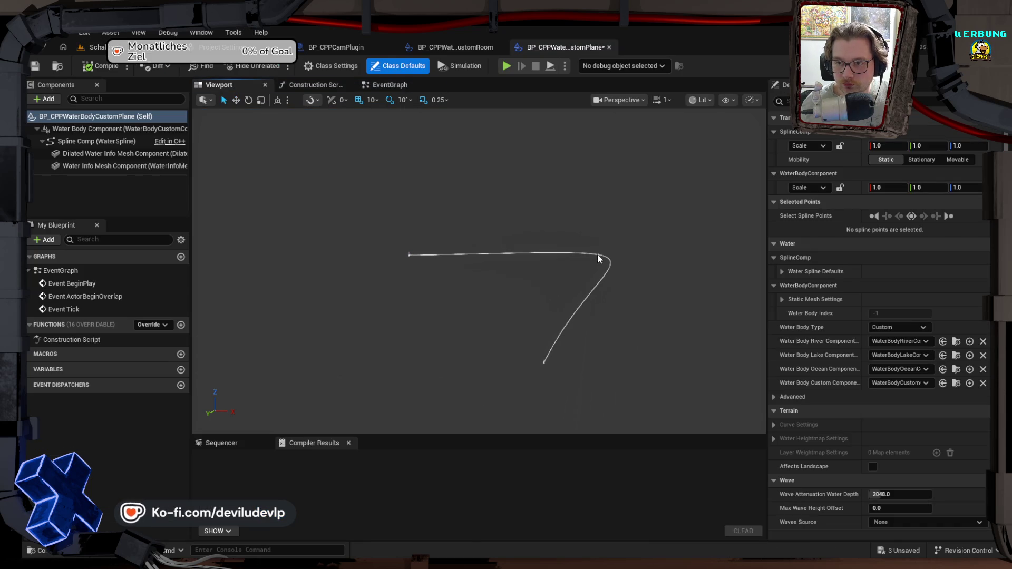
Step: Delete the water spline's middle and end points, leaving only the first point
click(597, 255)
click(597, 255)
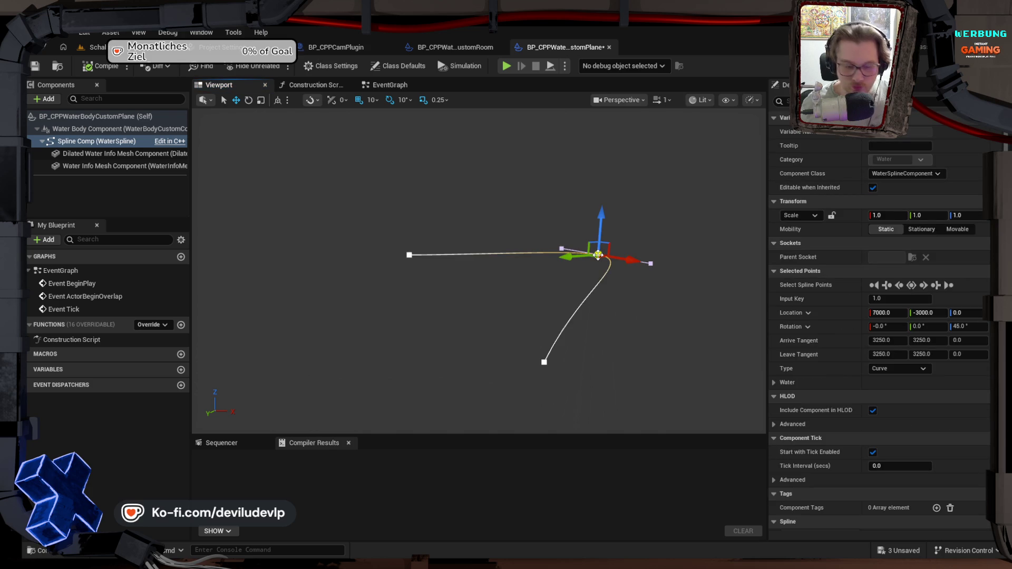
key(Delete)
click(545, 364)
key(Delete)
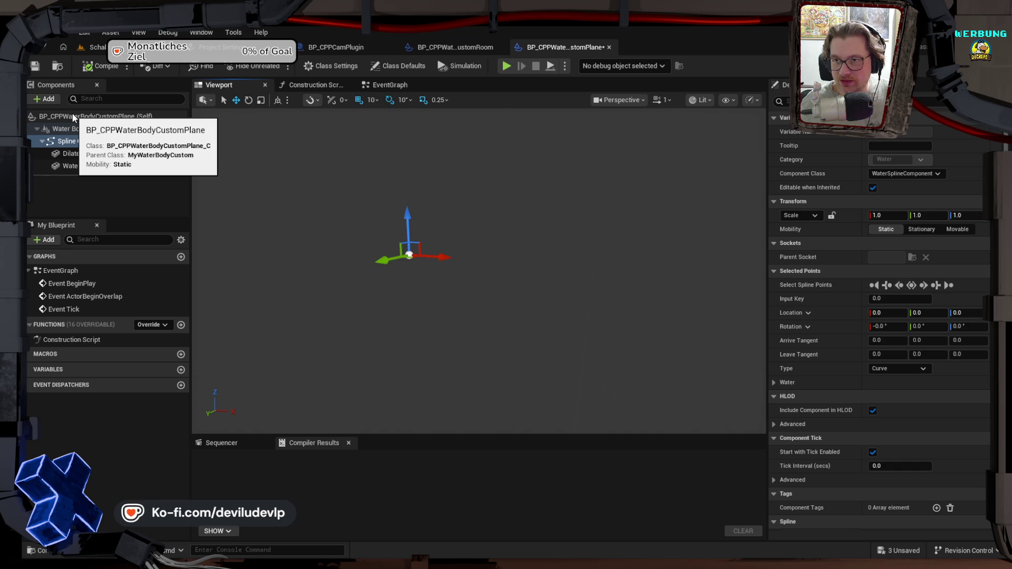
Step: Compile the Plane Blueprint and bring up its Class Defaults
click(99, 71)
scroll(839, 338, down, 10)
scroll(834, 327, down, 3)
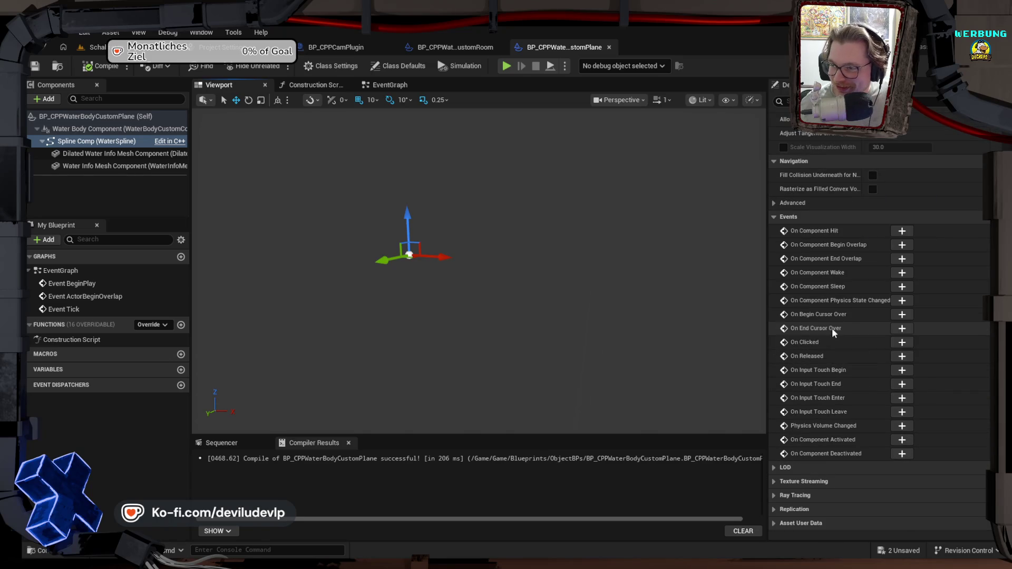
click(97, 116)
scroll(813, 296, down, 10)
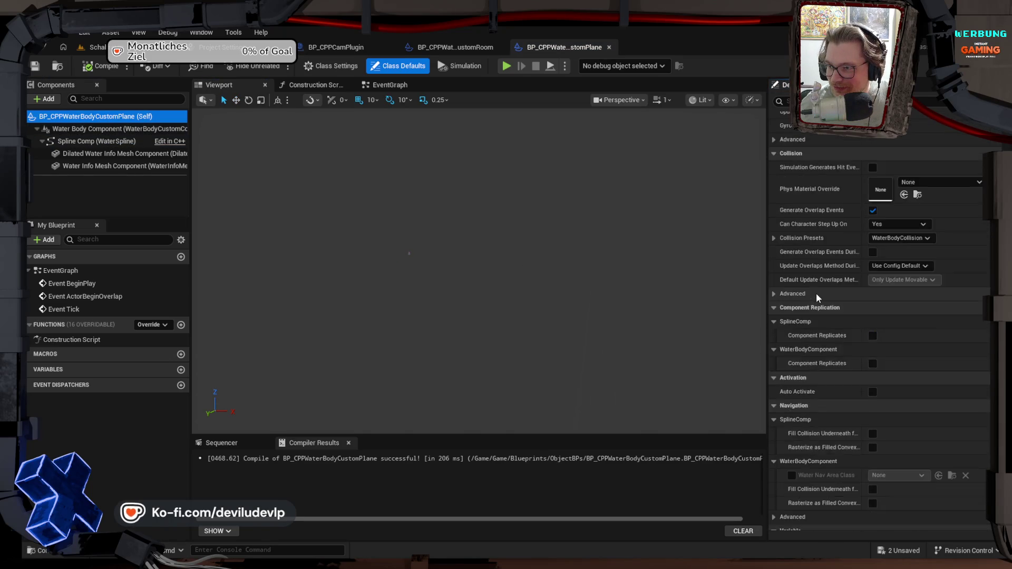
Step: Assign Water_Material_CustomMesh, the MI_underwater post-process material and DrawWaterInfo as water info material
scroll(817, 292, down, 8)
click(915, 253)
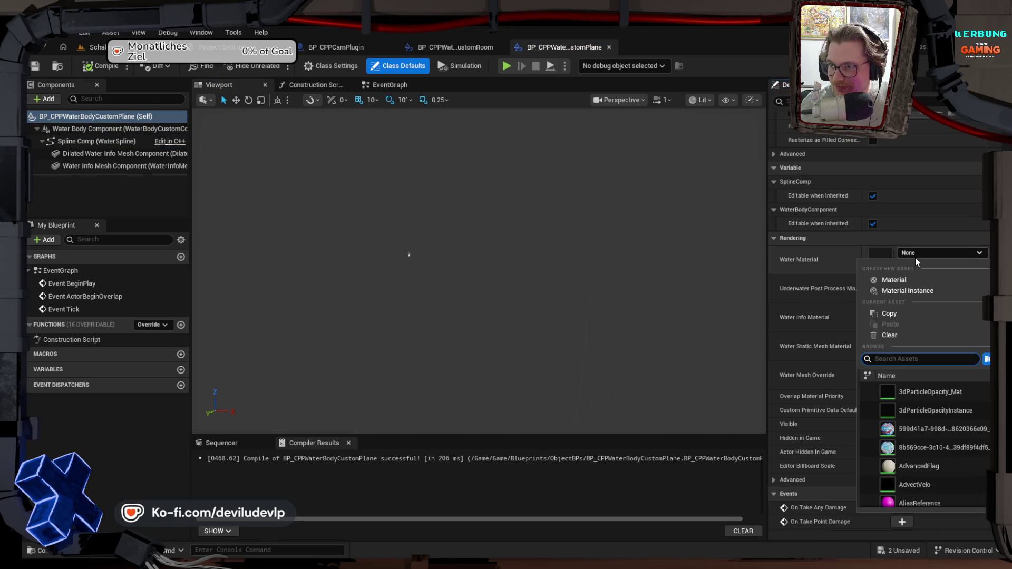
text(water)
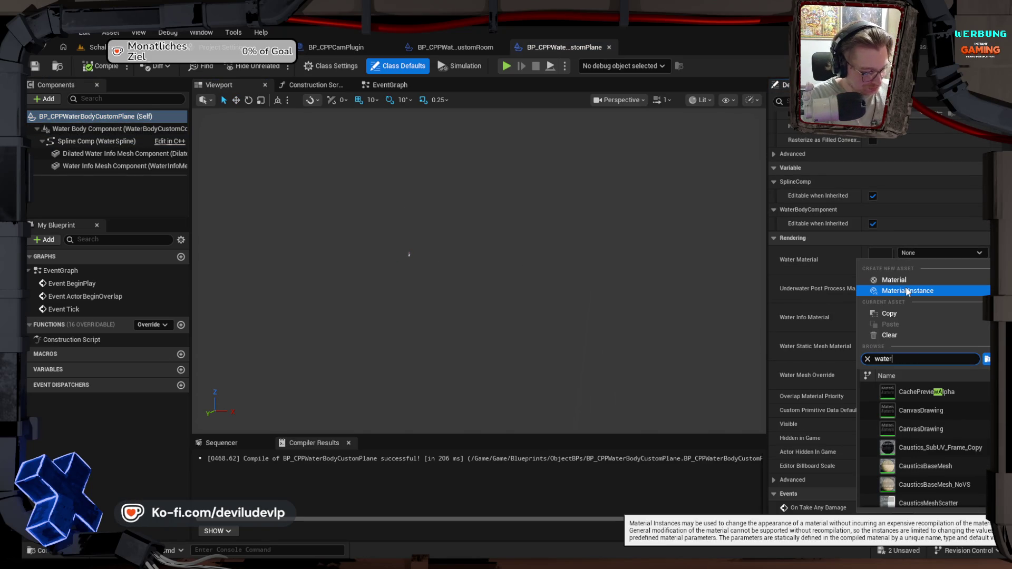
text(_m)
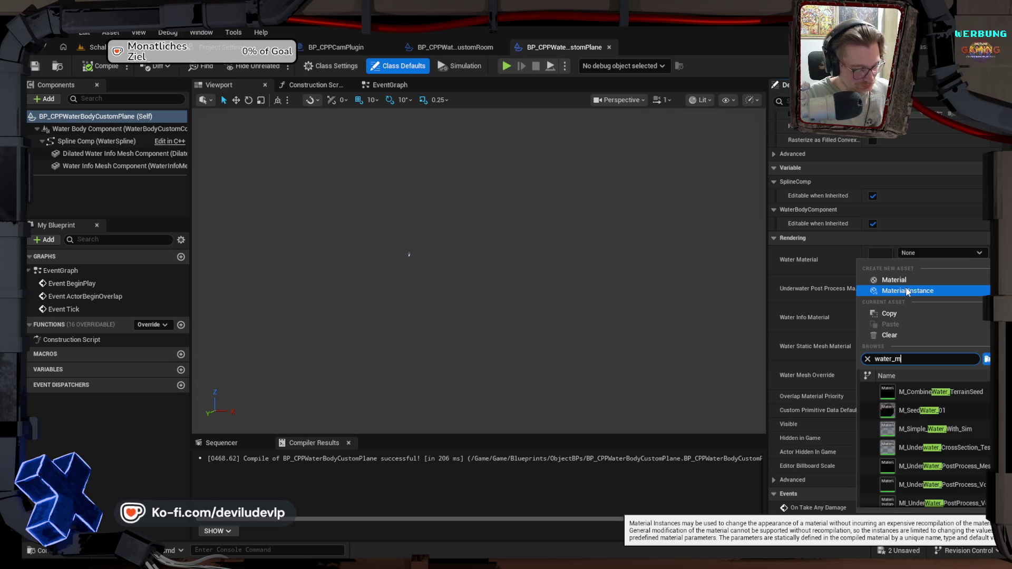
text(ater)
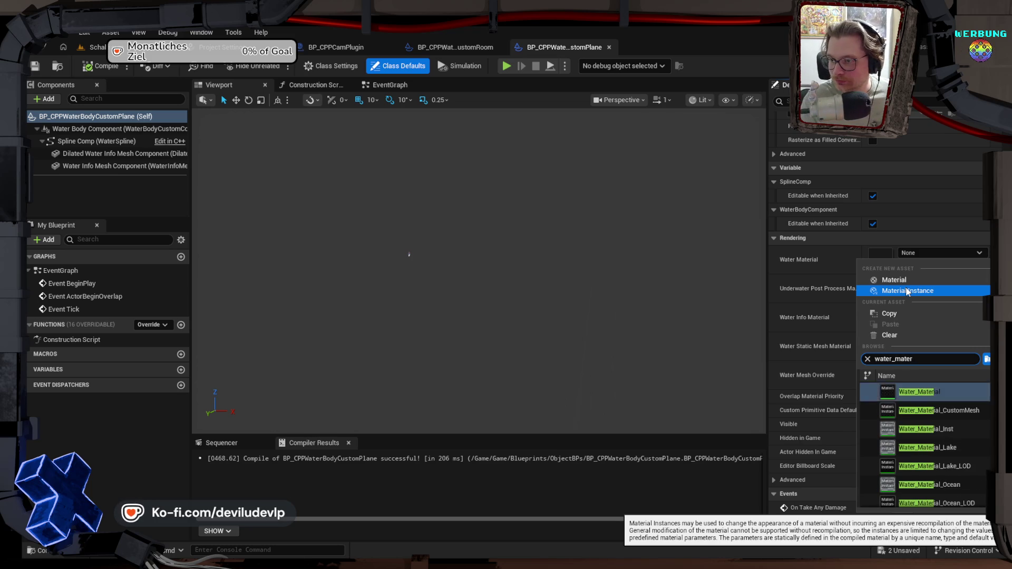
click(939, 410)
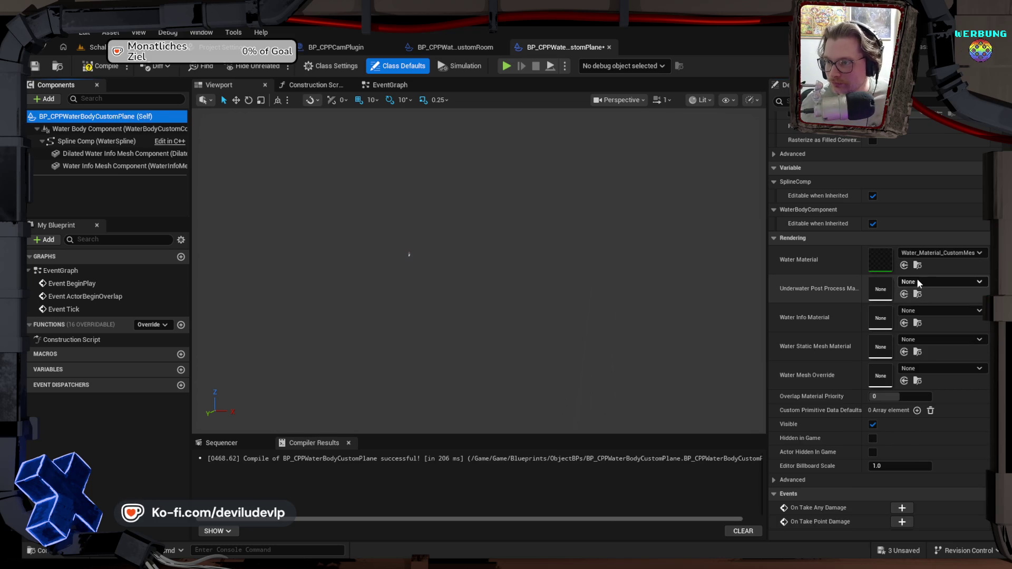
click(917, 283)
text(MI_unde)
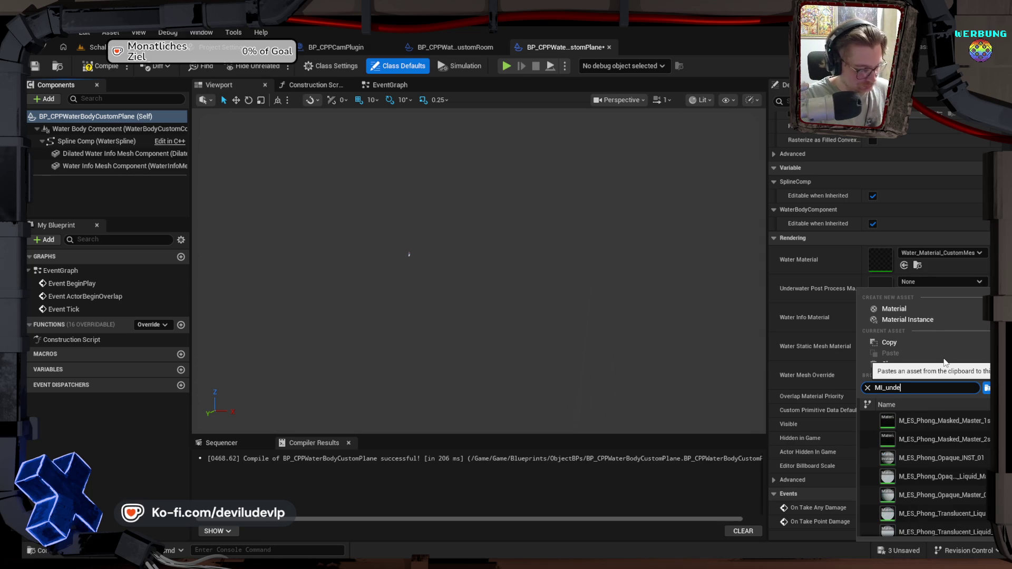
text(rwater)
key(Return)
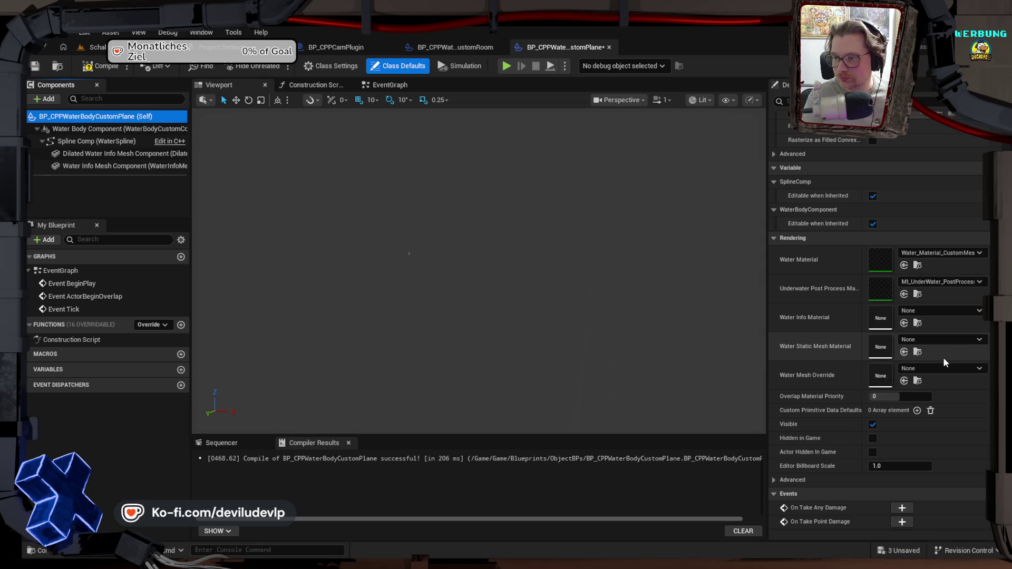
click(931, 309)
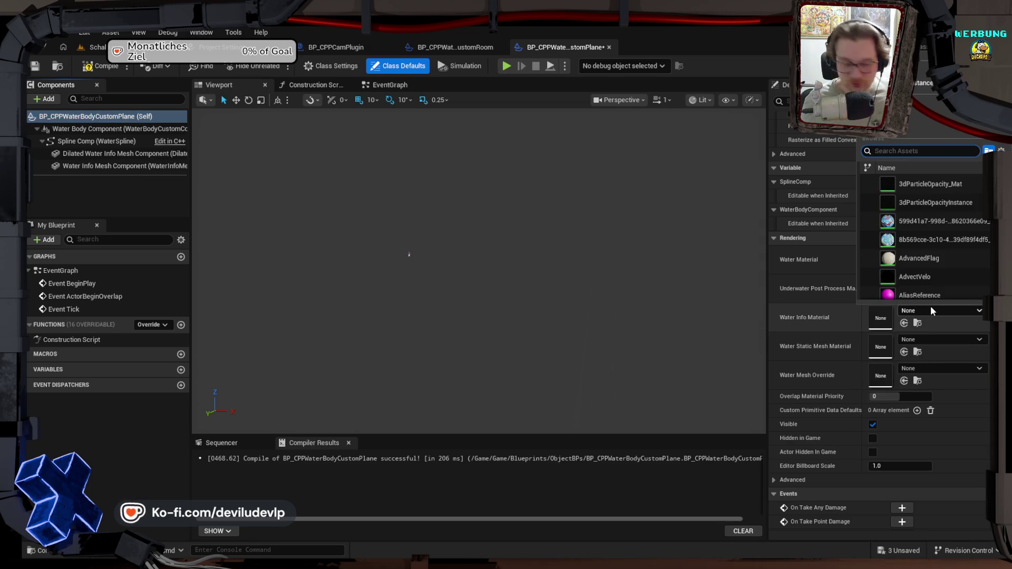
text(drawwater)
key(Return)
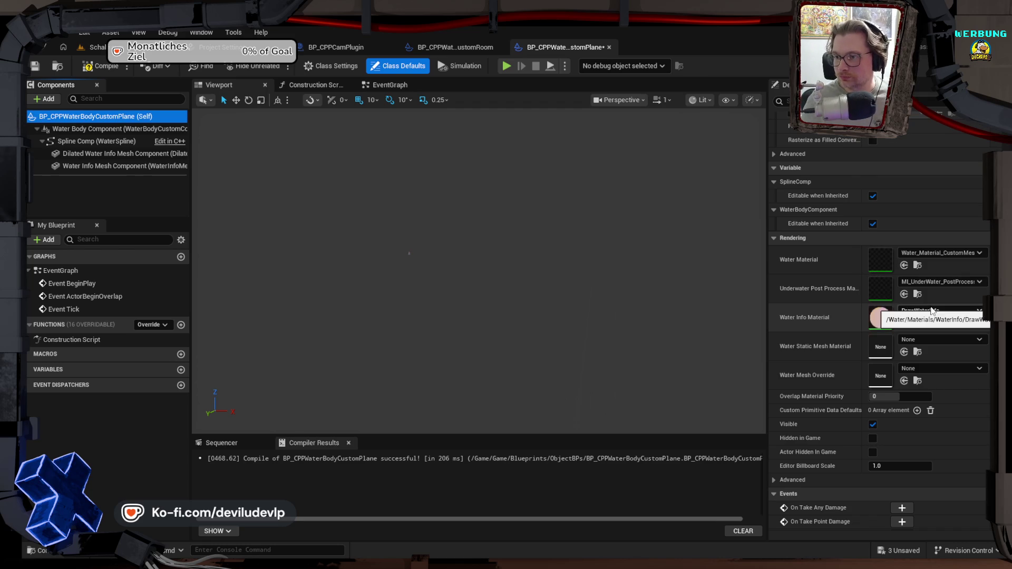
Step: Set the Water Mesh Override to Plane and recompile the Blueprint
click(927, 369)
text(plane)
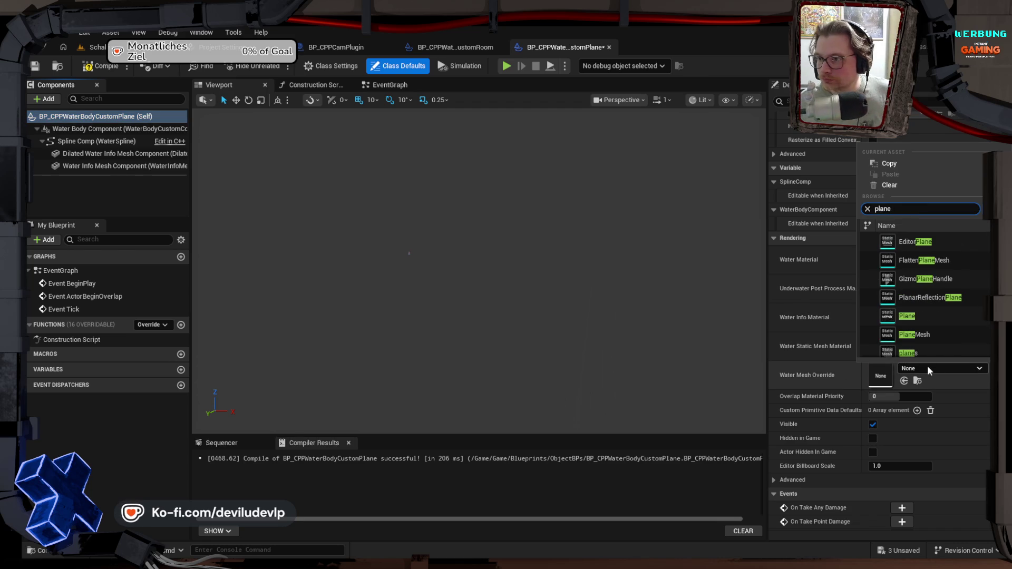
click(918, 316)
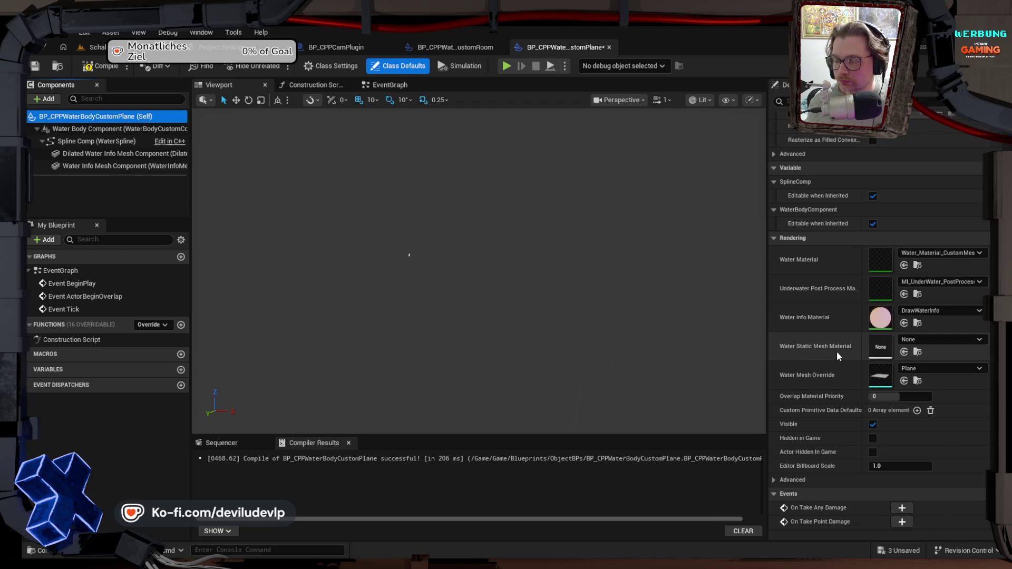
click(100, 65)
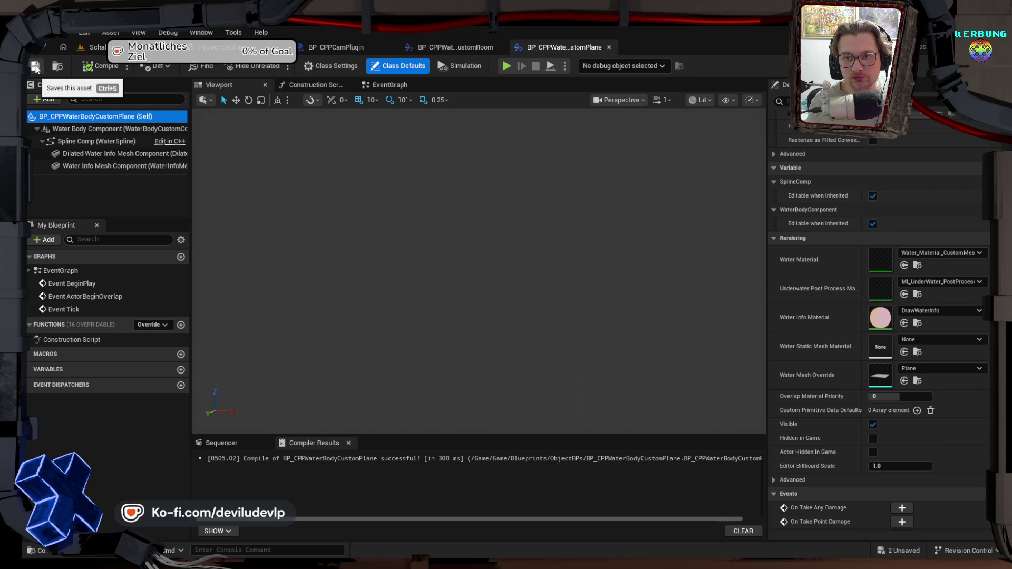
click(94, 47)
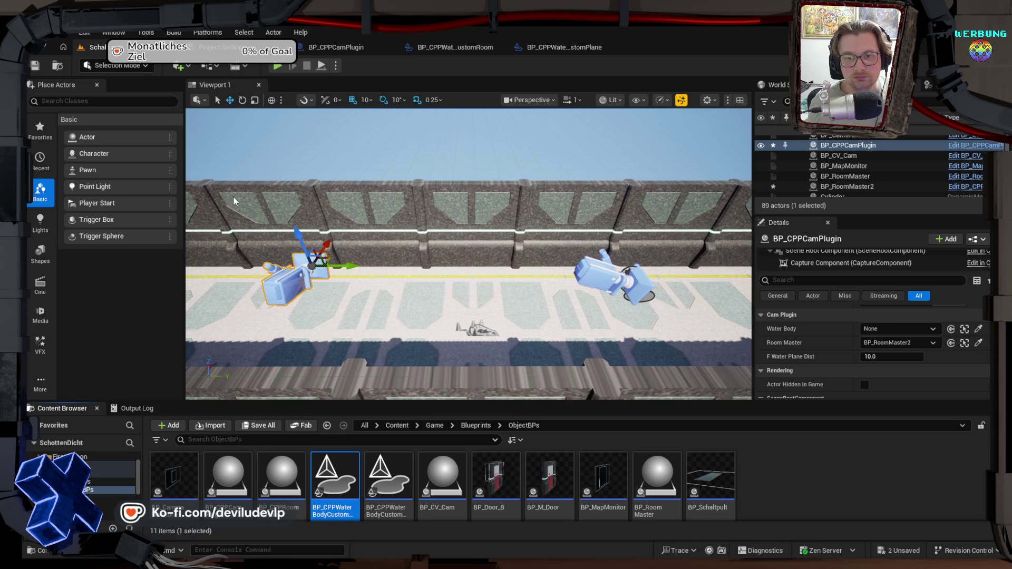
Step: Save all outstanding level changes with Ctrl+S and reopen the BP_CPPCamPlugin Blueprint
mouse_move(469, 253)
mouse_down()
mouse_move(424, 184)
mouse_move(416, 227)
mouse_up()
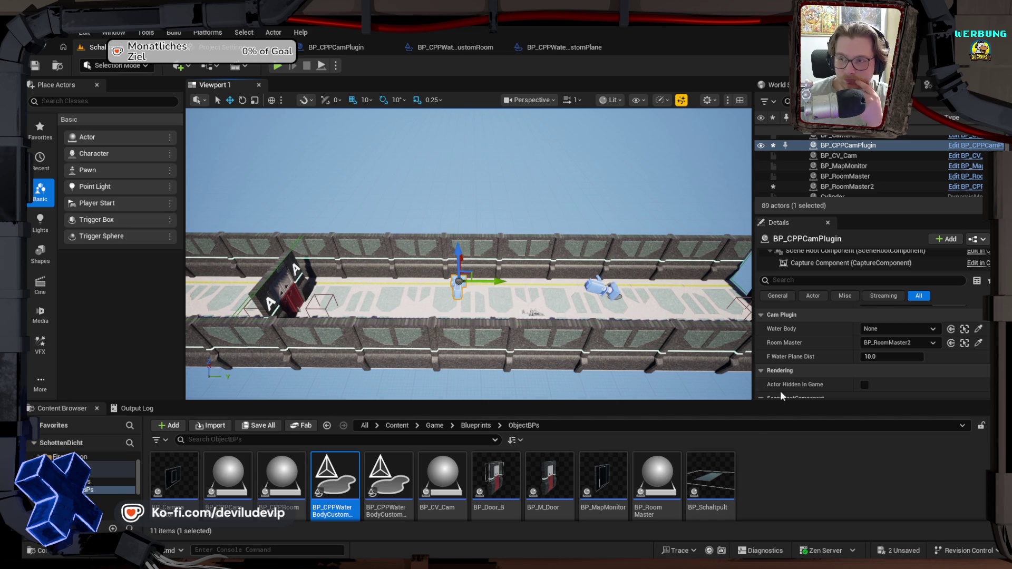
click(837, 471)
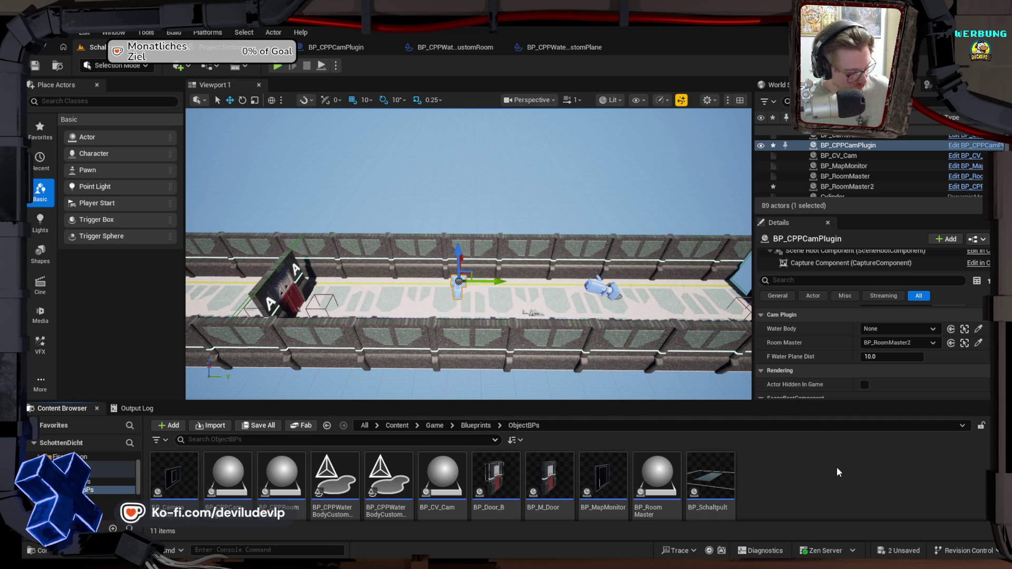
key(ctrl+s)
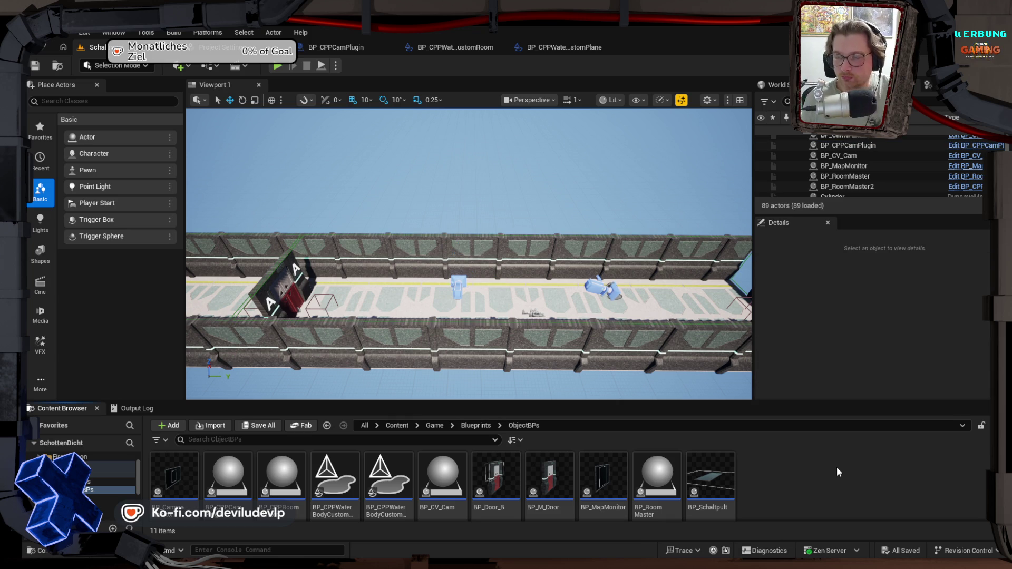
click(362, 46)
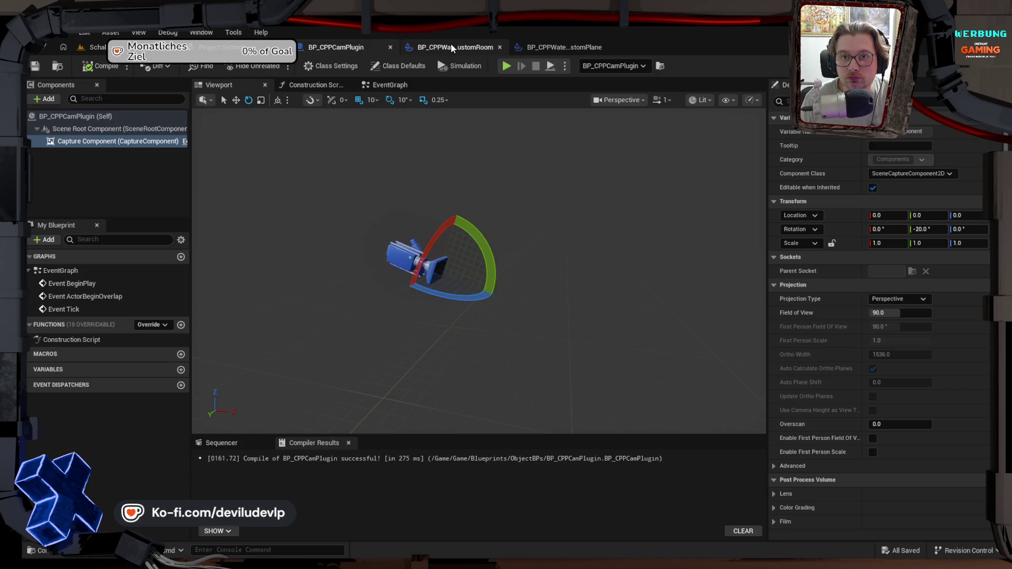
Step: Set the capture's Texture Target to CV_Cam_TextureRenderTarget and Capture Source to Final Color (LDR) in RGB
click(452, 48)
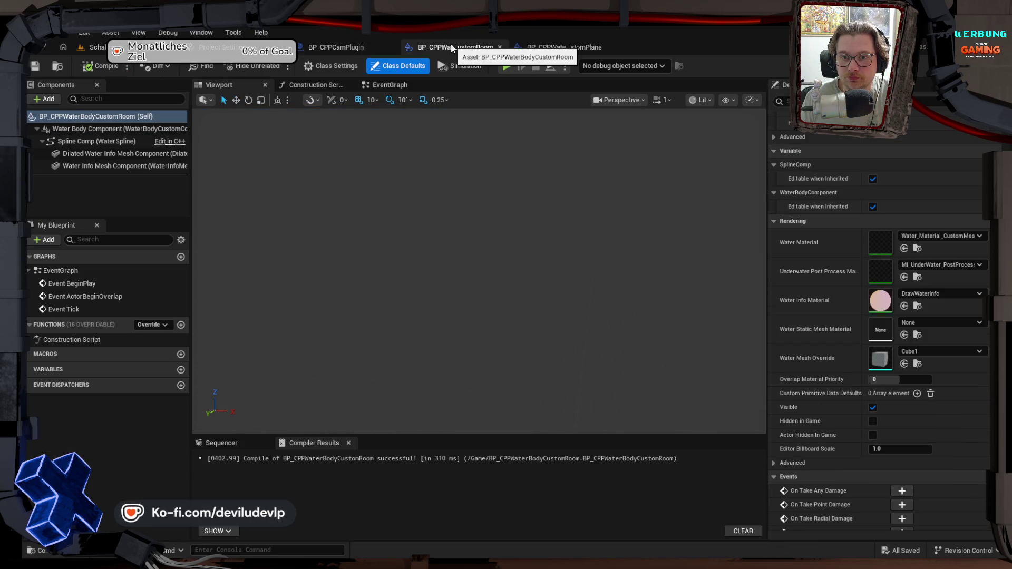
click(343, 47)
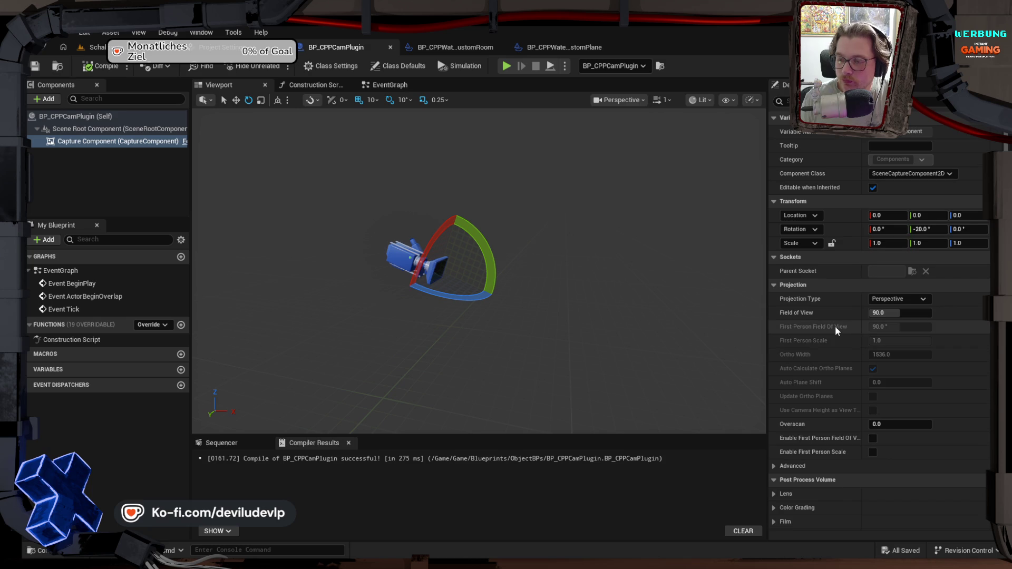
scroll(835, 326, down, 15)
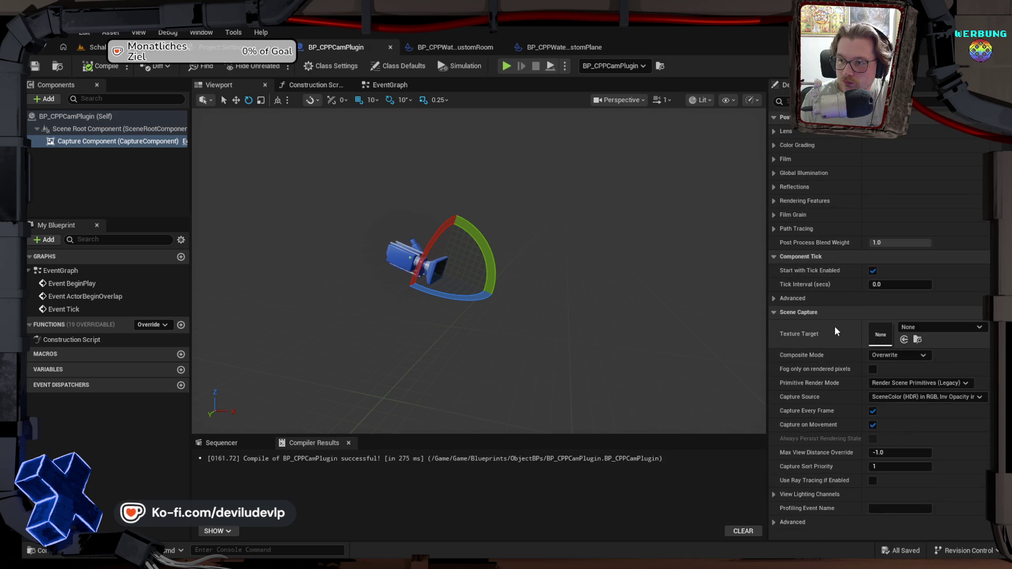
click(912, 328)
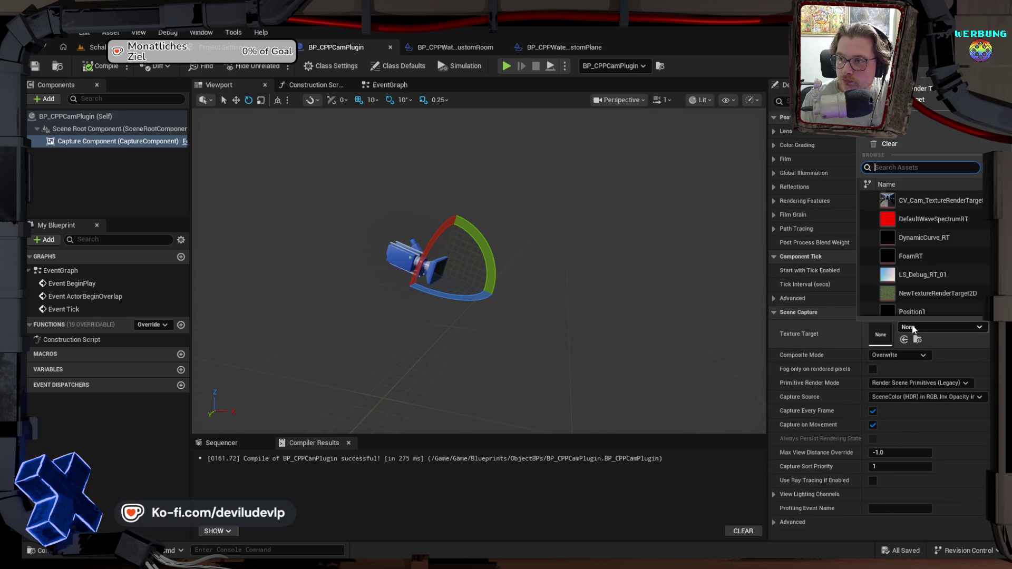
click(911, 200)
scroll(801, 350, down, 1)
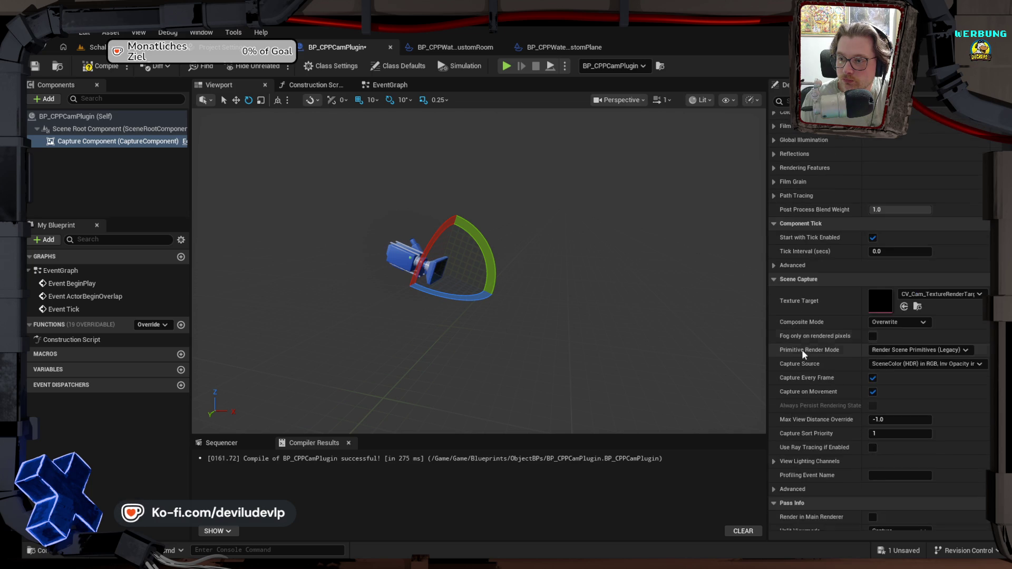
click(896, 364)
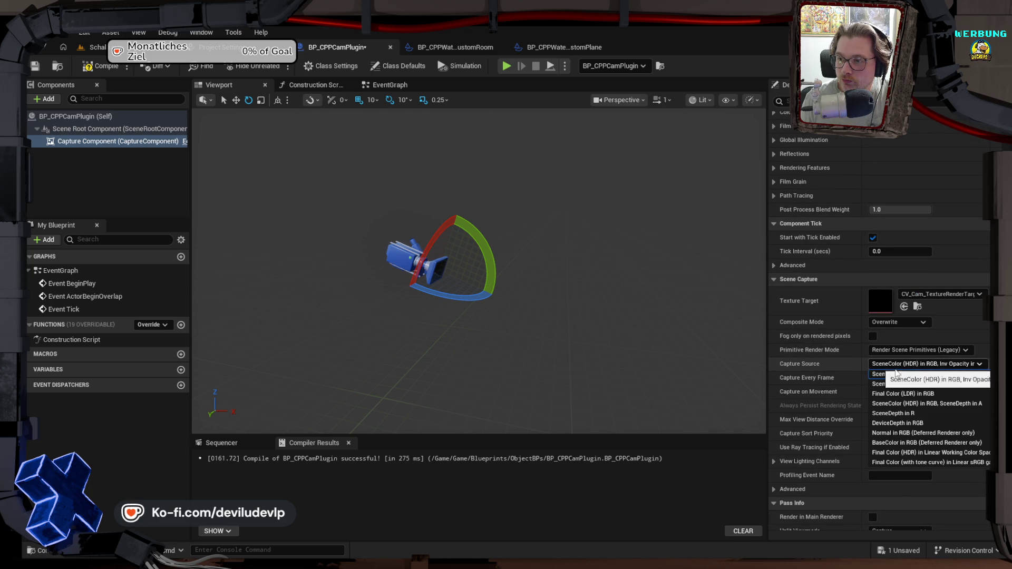
click(901, 394)
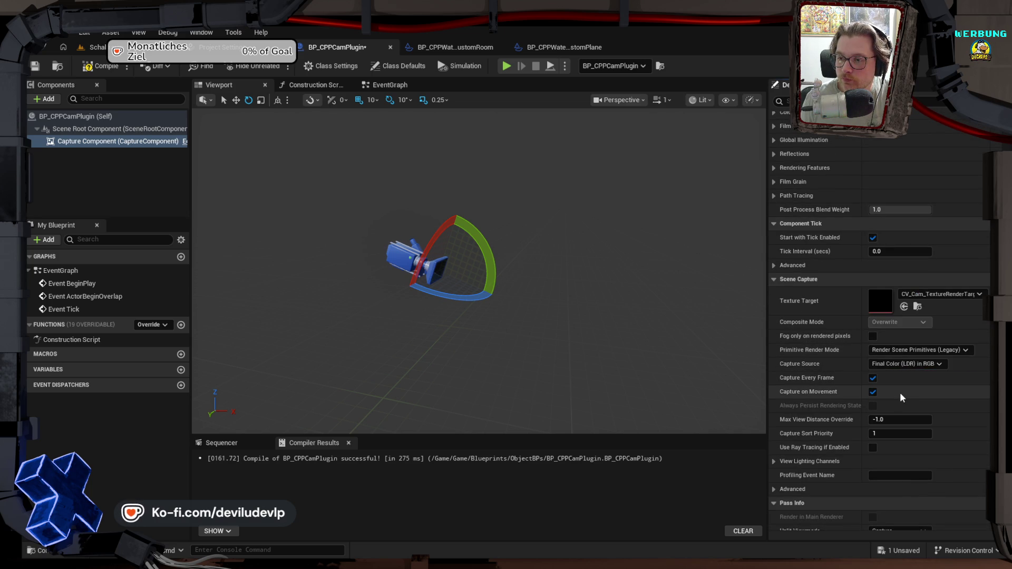
Step: Compile the camera Blueprint and switch to the BP_CPPWaterBodyCustomRoom Blueprint
scroll(833, 388, down, 5)
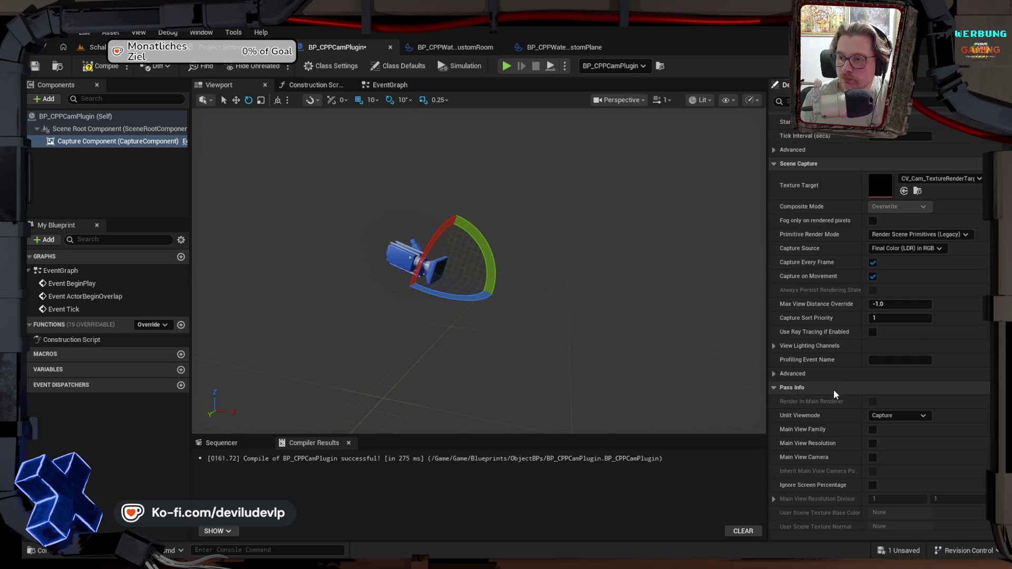
scroll(834, 389, down, 10)
scroll(832, 387, down, 3)
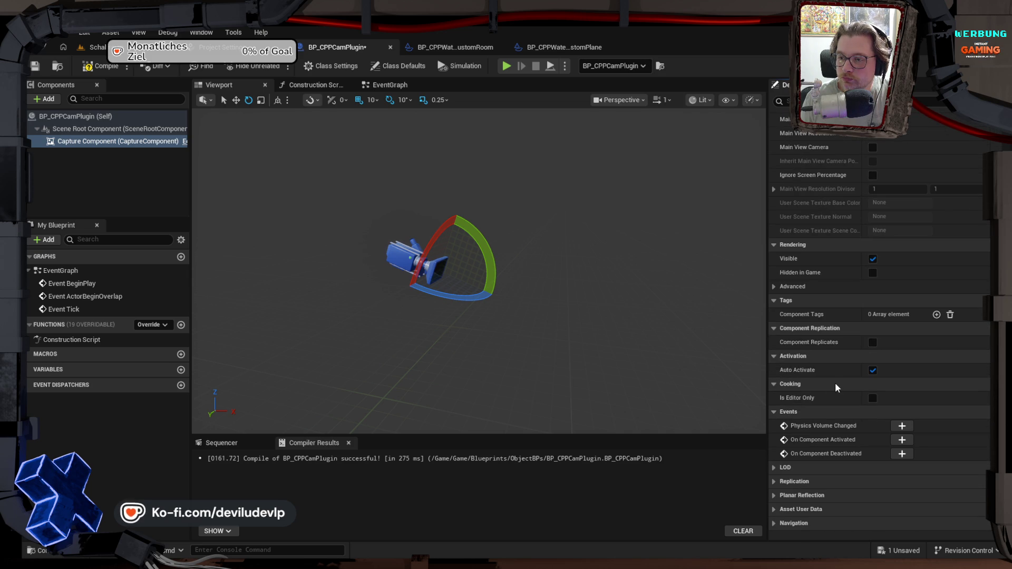
click(98, 67)
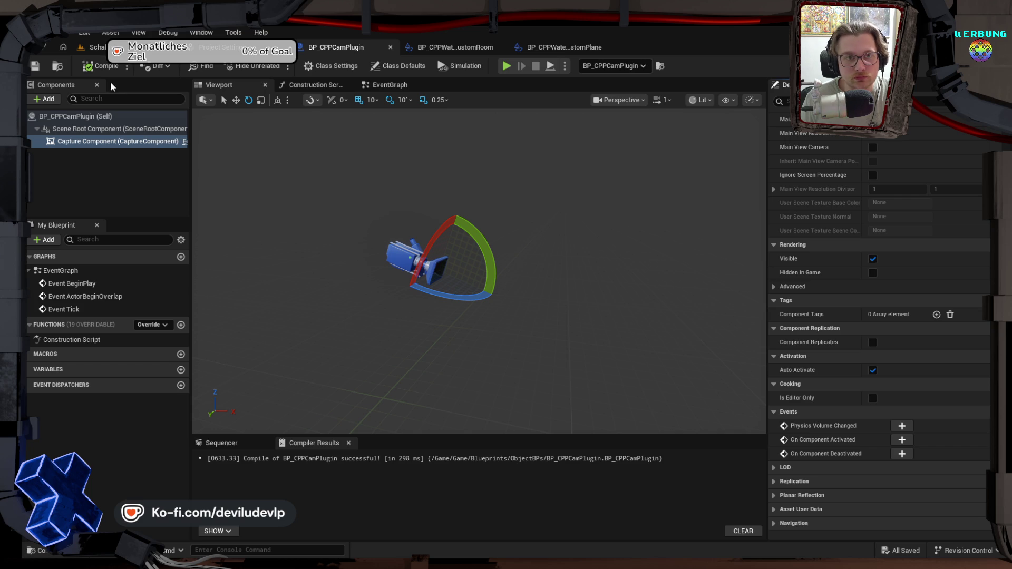
click(444, 45)
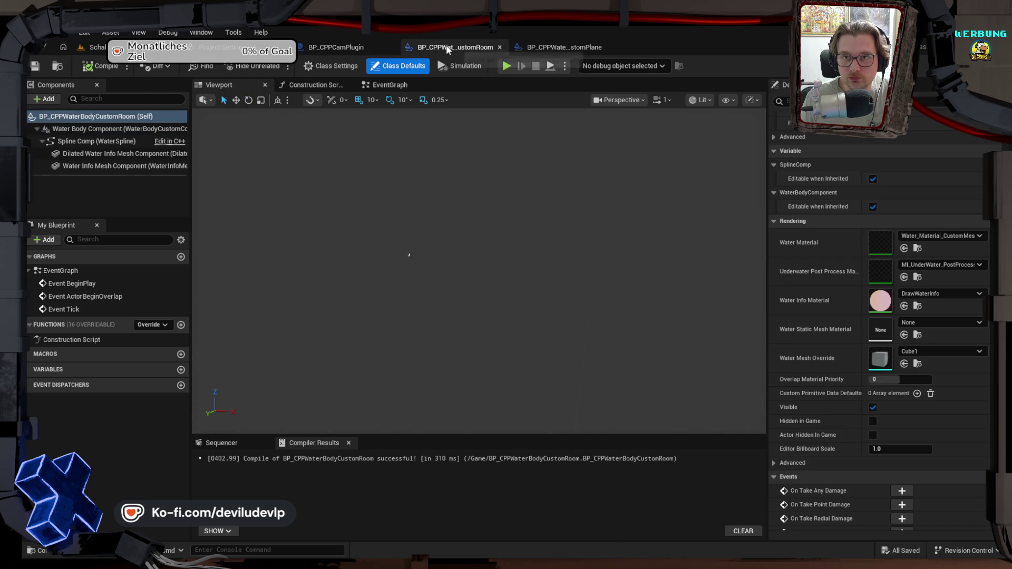
Step: Compare the CustomRoom and CustomPlane Blueprints, then close both, BP_CPPCamPlugin and Project Settings
click(552, 49)
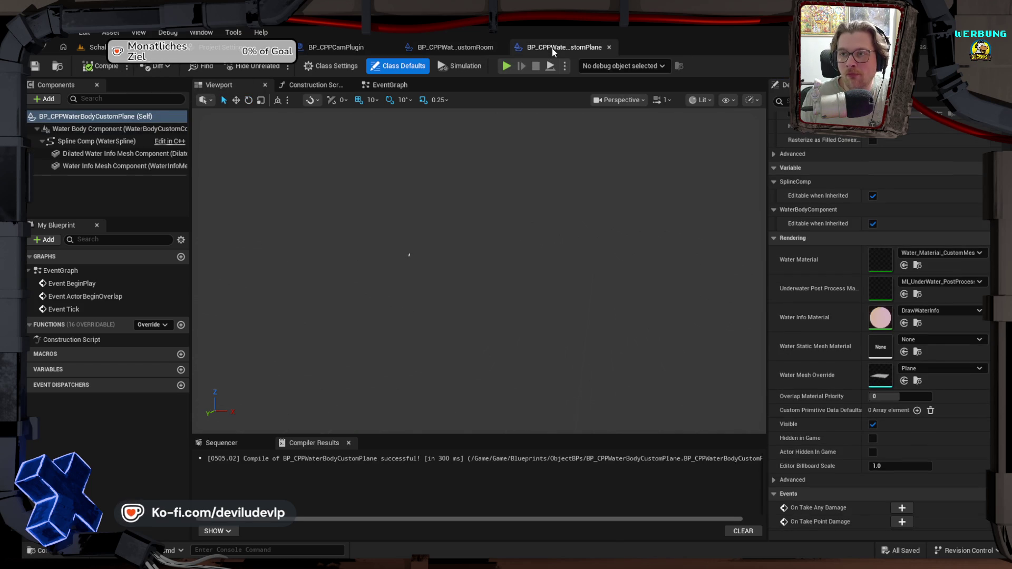
click(422, 46)
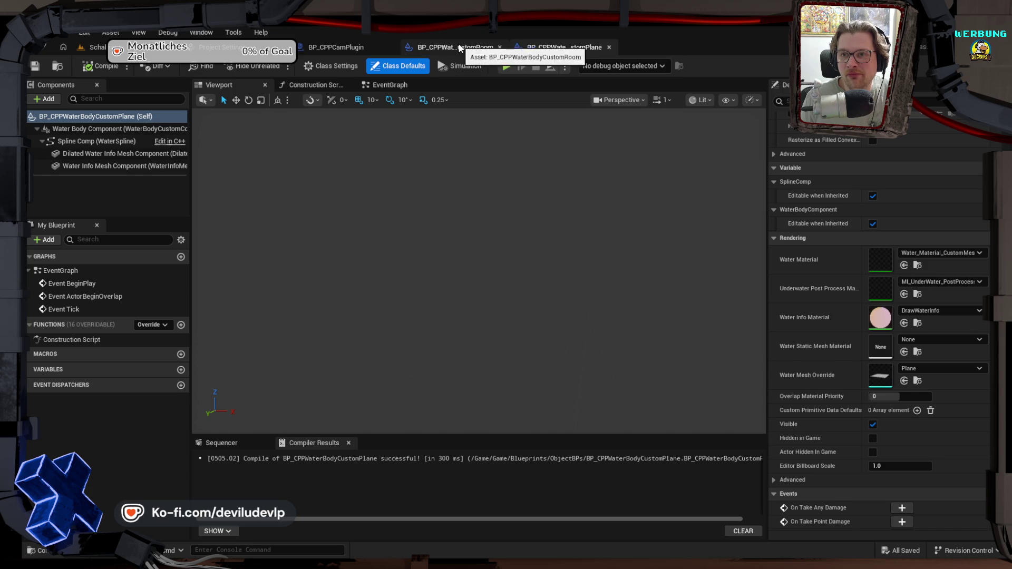
click(558, 47)
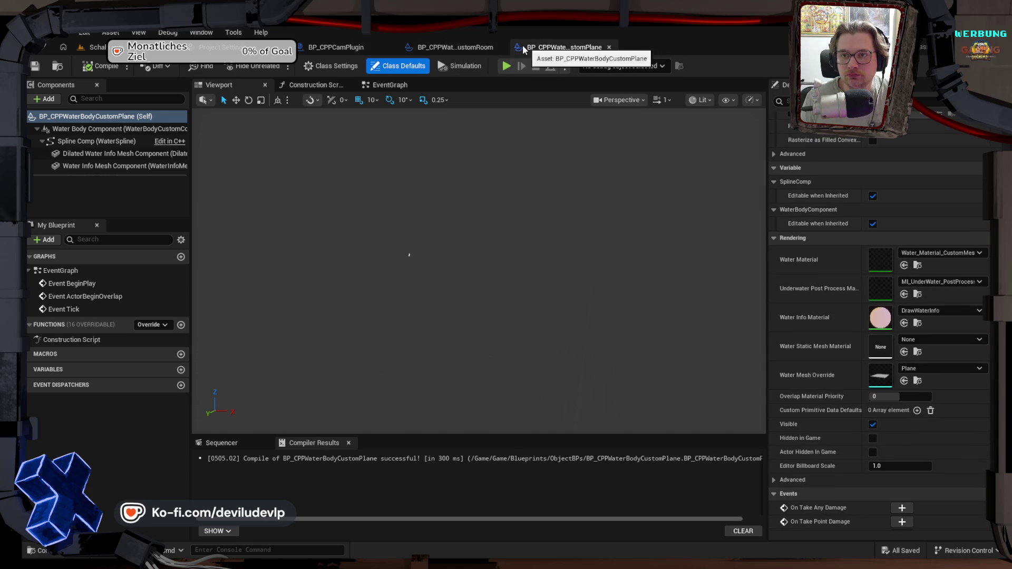
click(499, 47)
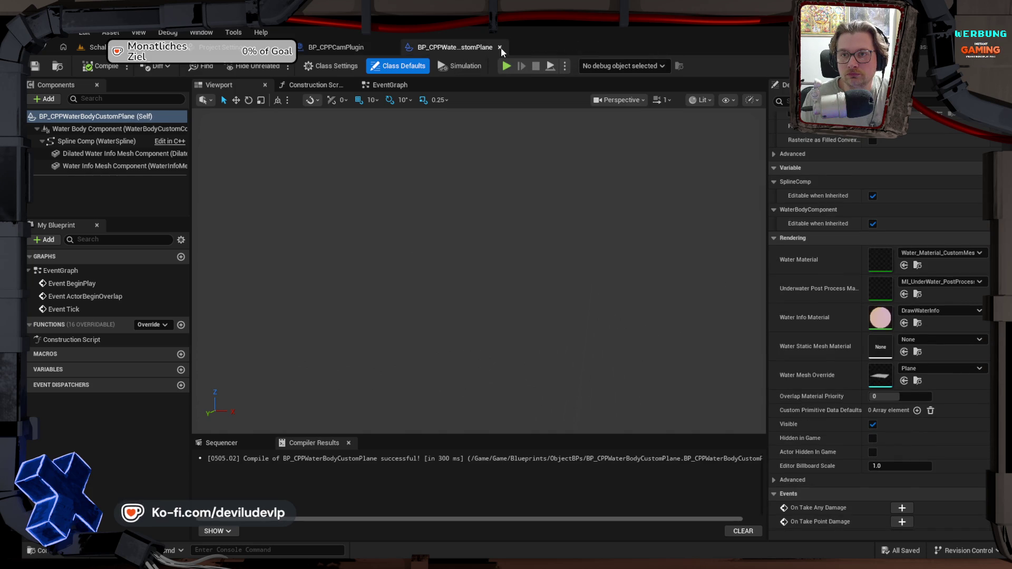
click(501, 47)
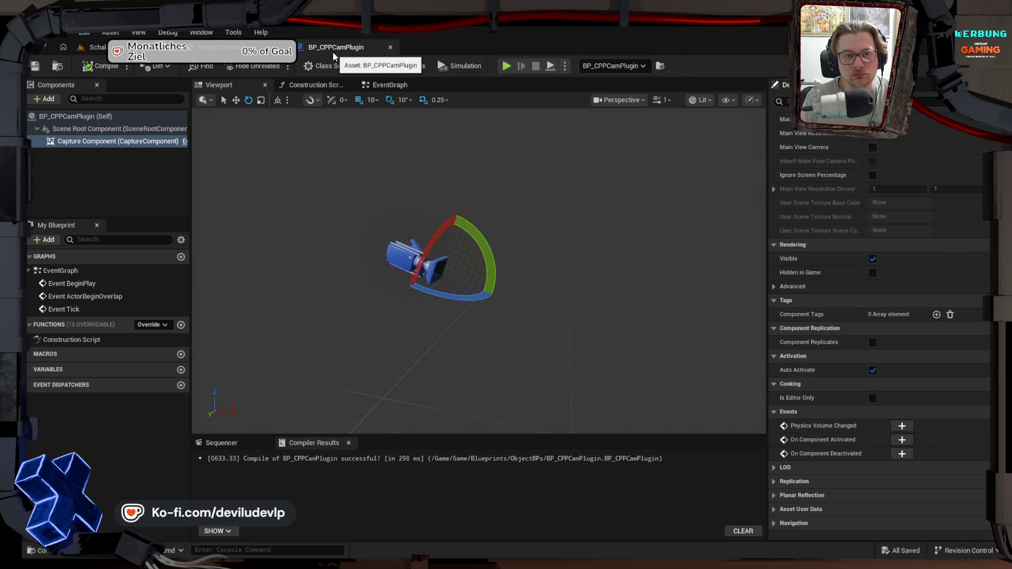
click(391, 46)
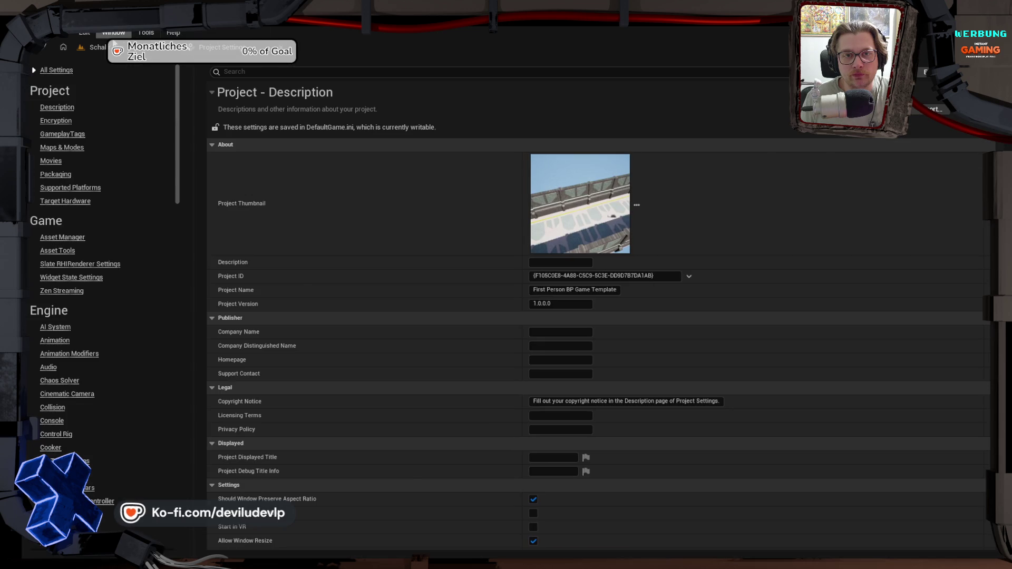
click(98, 47)
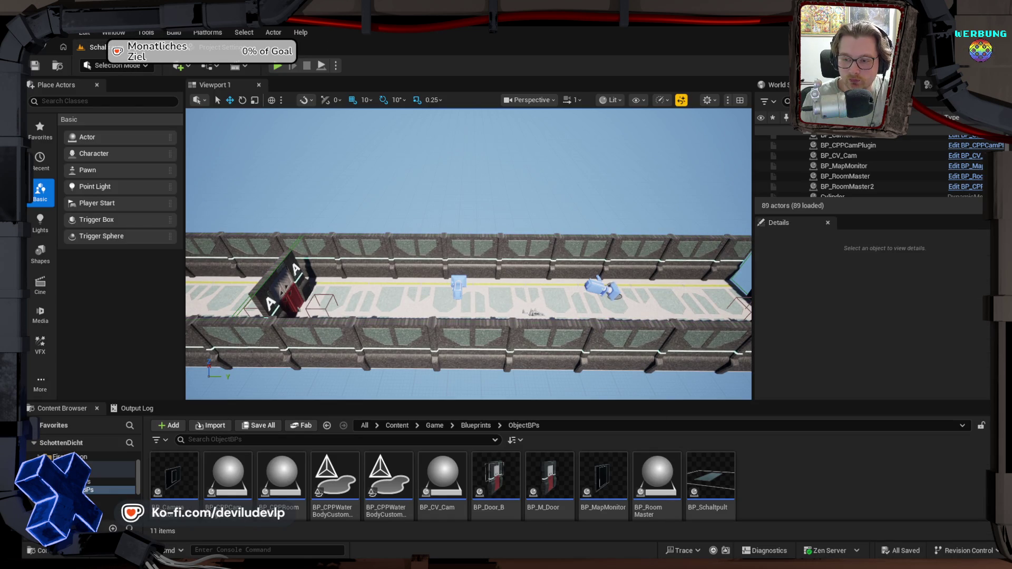
Step: Bring up GitHub Desktop from the taskbar to review the 8 changed files
mouse_move(653, 564)
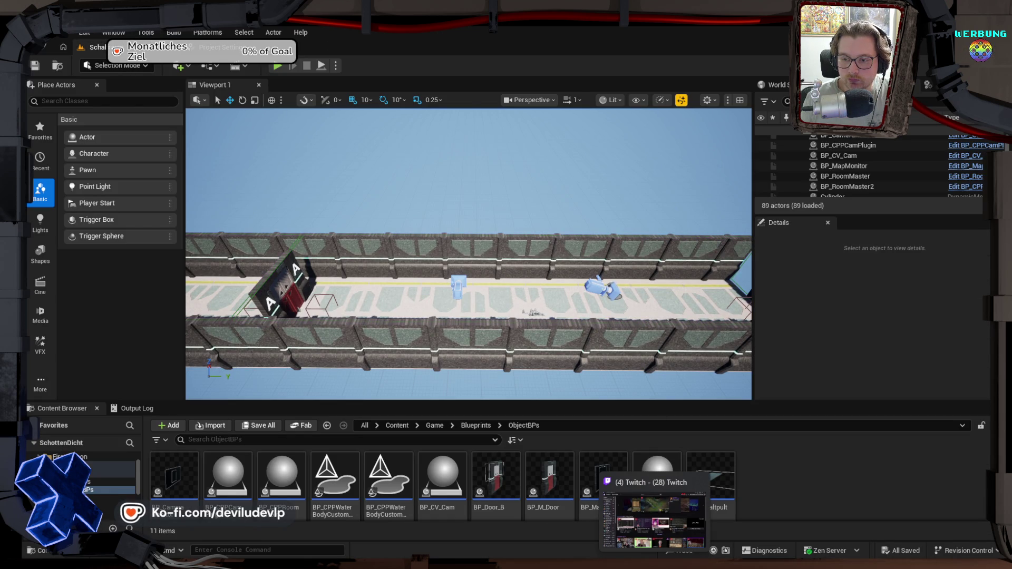
click(679, 564)
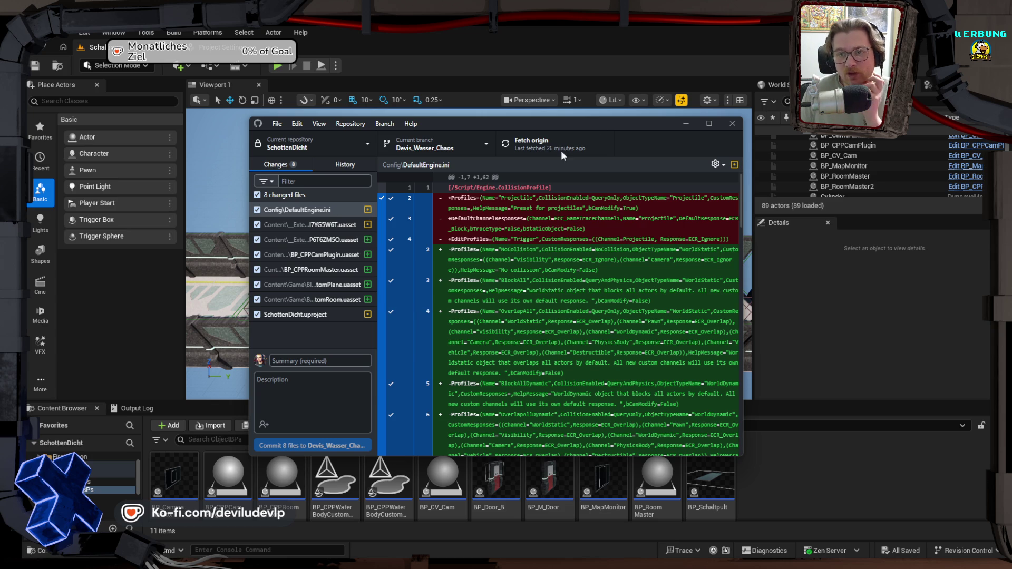
drag(595, 121, 0, 131)
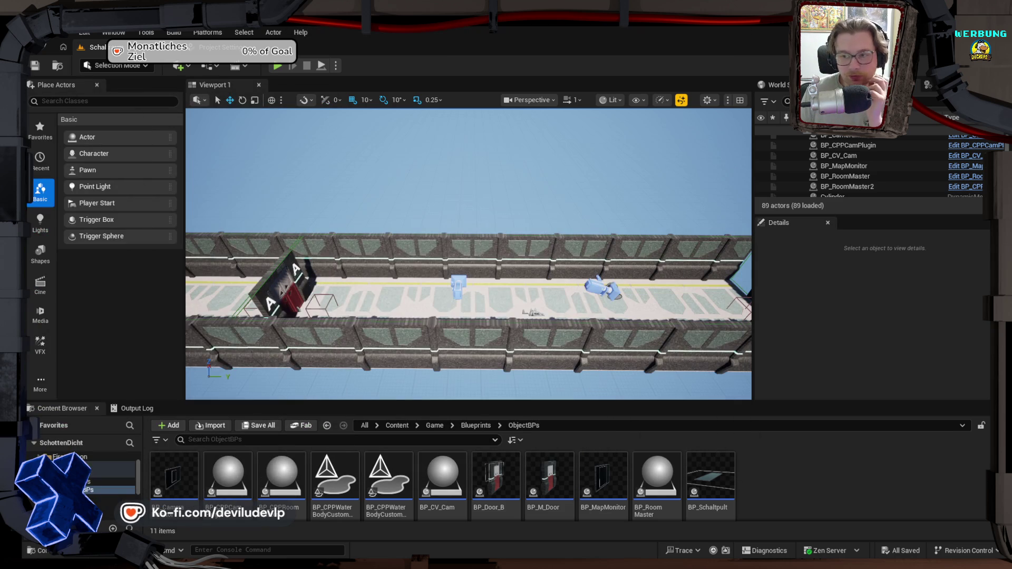
mouse_move(551, 310)
mouse_down()
mouse_move(519, 216)
mouse_move(519, 253)
mouse_move(519, 227)
mouse_up()
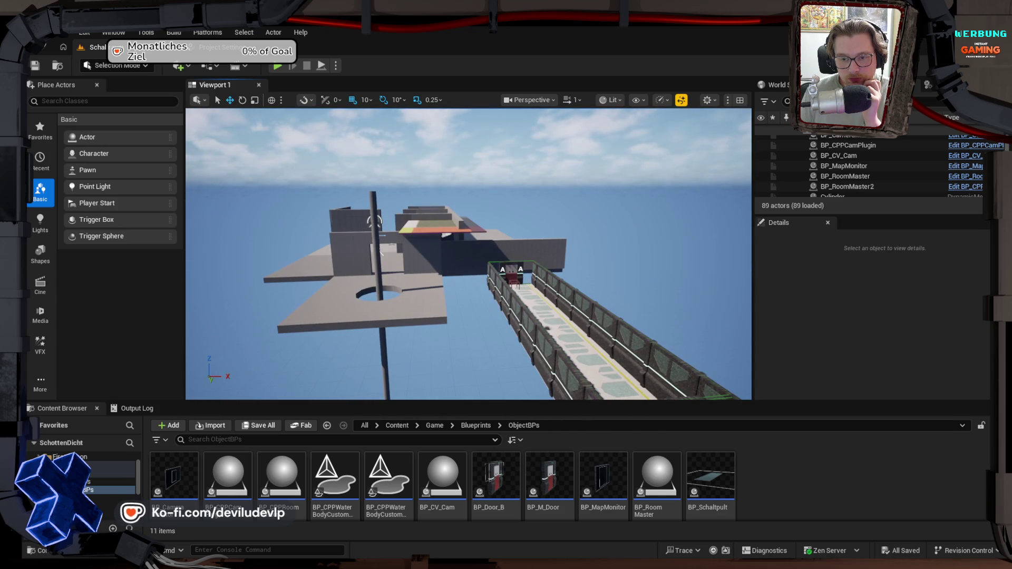
drag(519, 227, 509, 226)
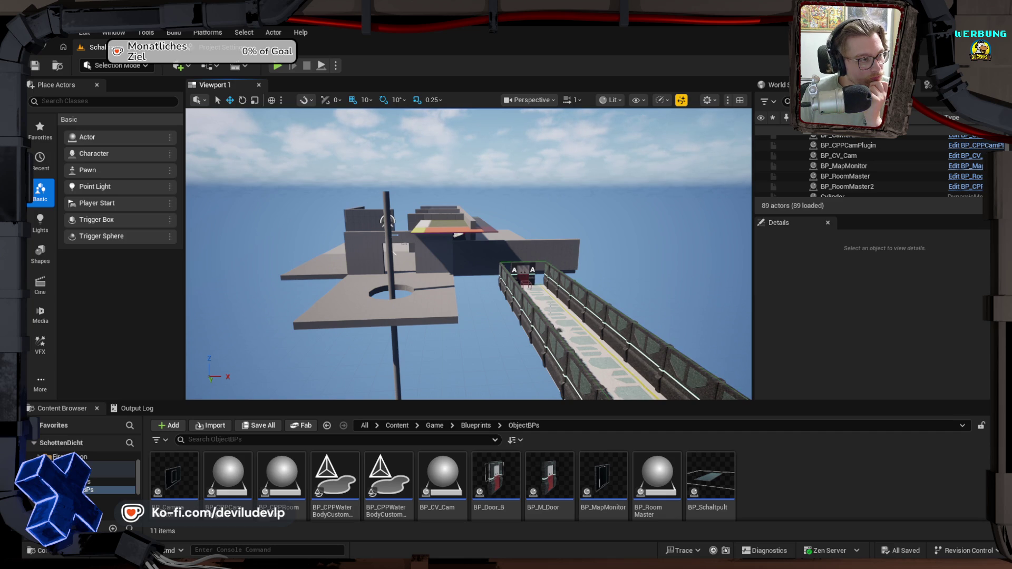
mouse_move(0, 190)
mouse_down()
mouse_move(505, 149)
mouse_move(422, 132)
mouse_up()
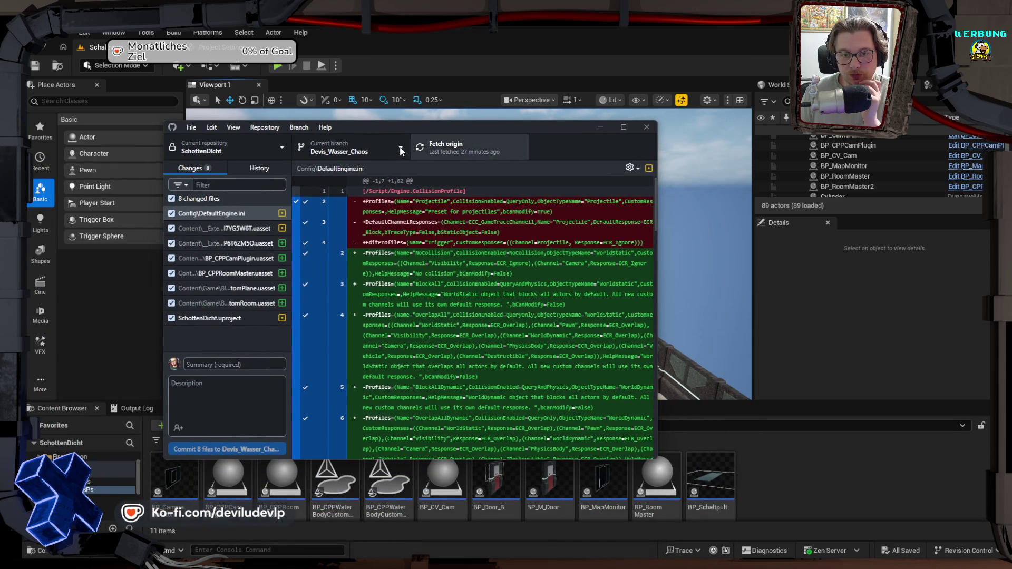
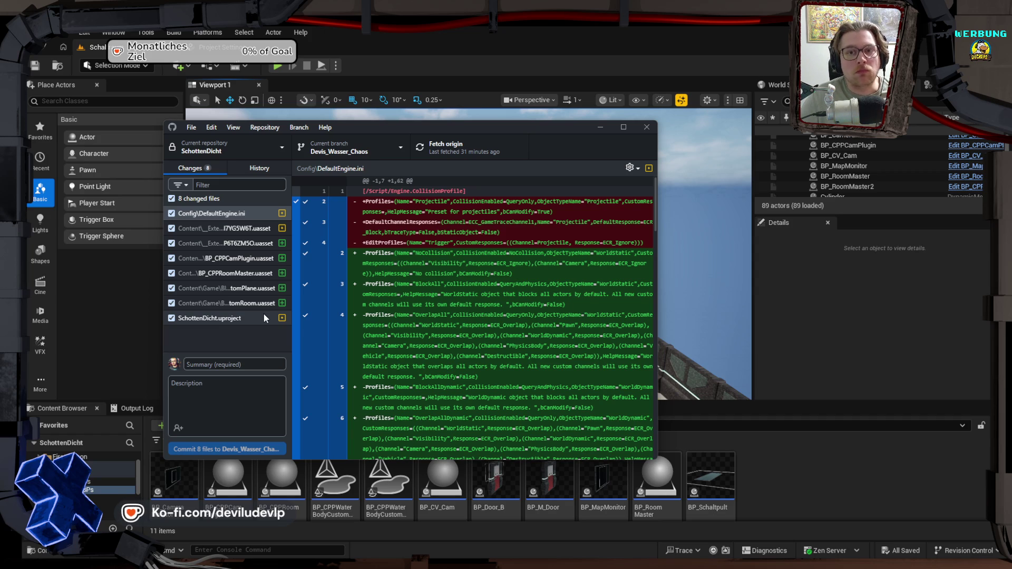
Step: Minimize GitHub Desktop to reveal the Unreal Editor level viewport
click(600, 127)
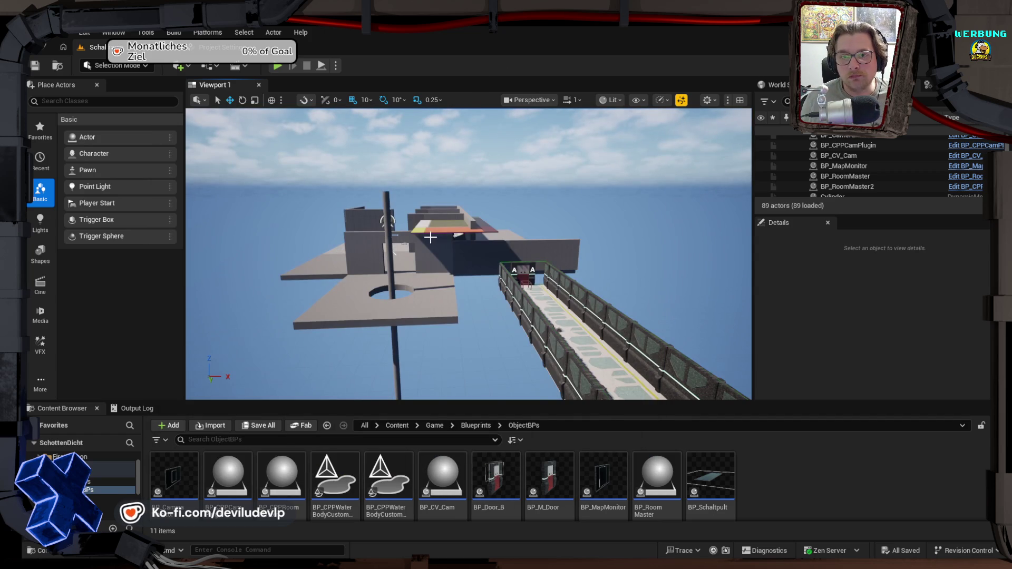
Step: Select the Boolean mesh, keep its name, select SM_SkySphere, and start Play-in-Editor
click(473, 240)
drag(473, 241, 467, 249)
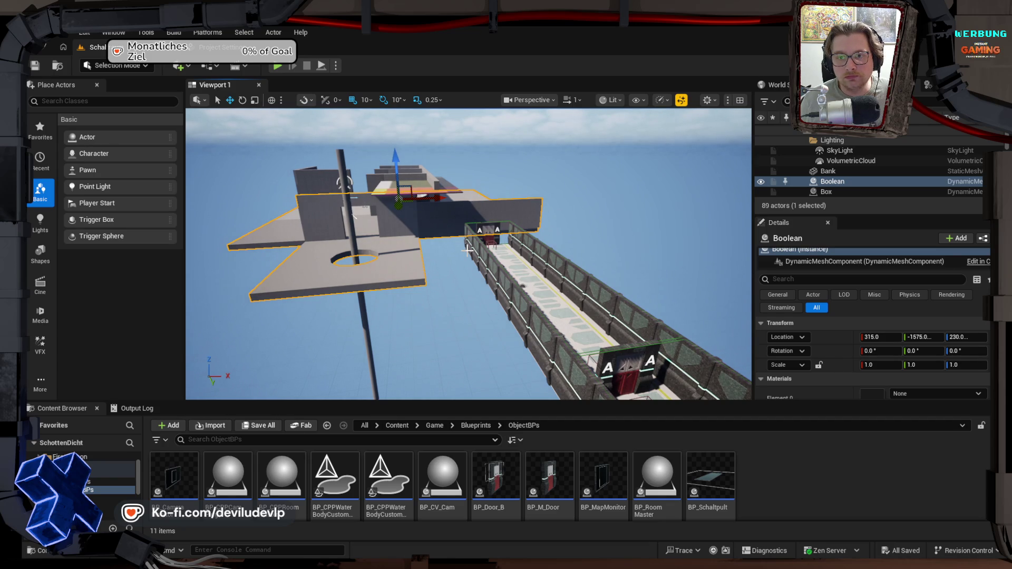
key(F2)
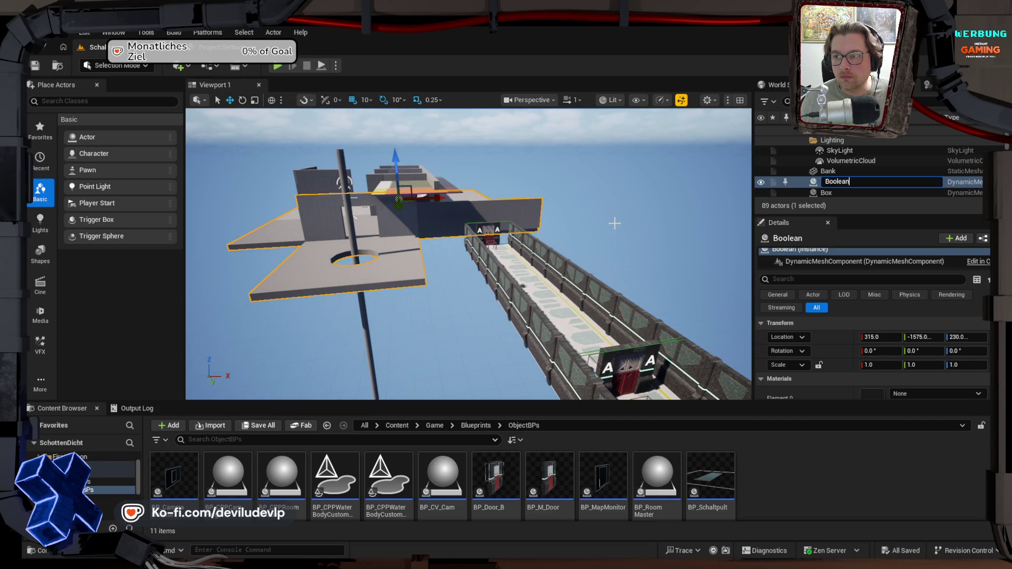
key(Return)
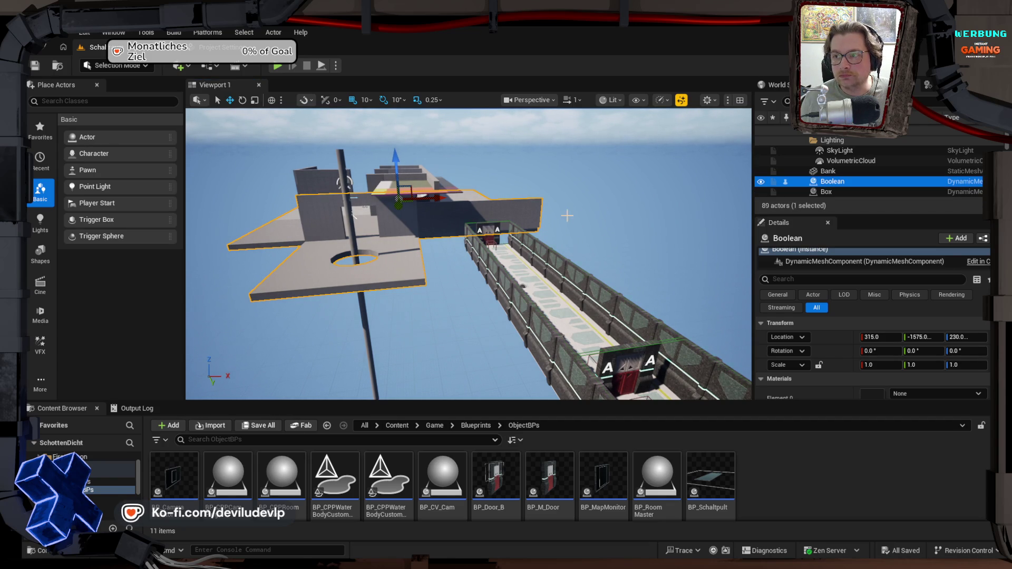
click(597, 211)
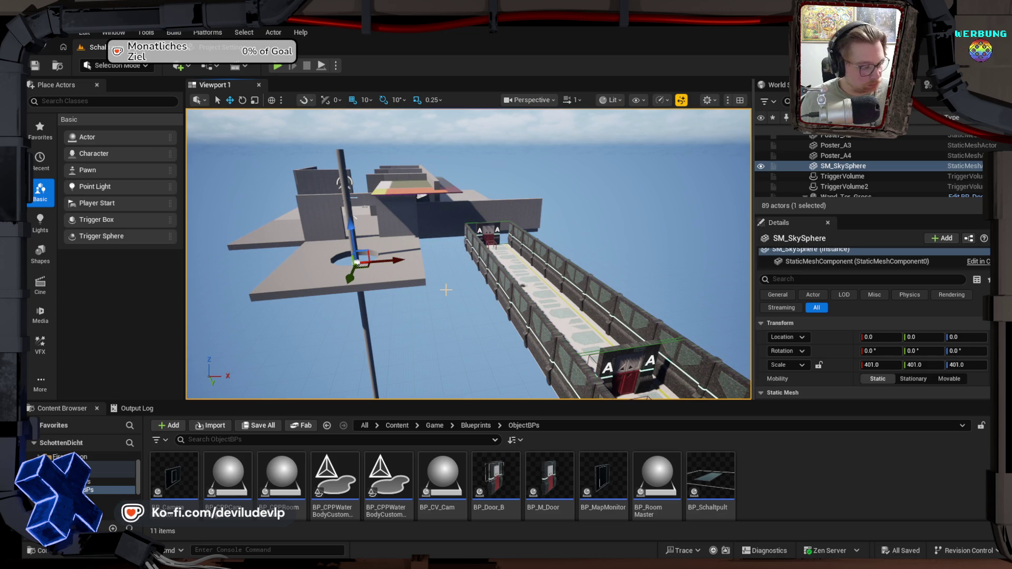
click(277, 66)
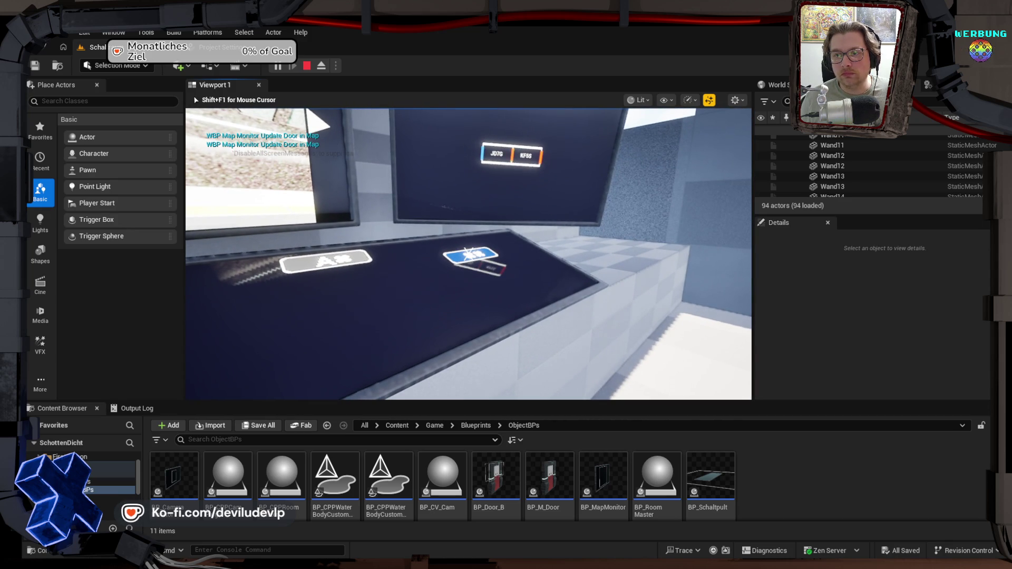
click(466, 252)
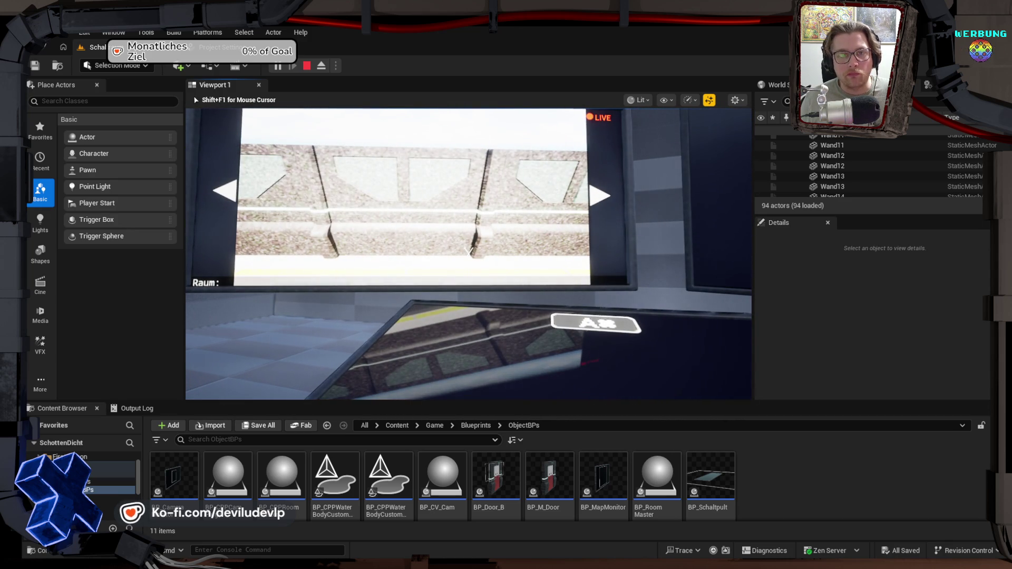
click(468, 253)
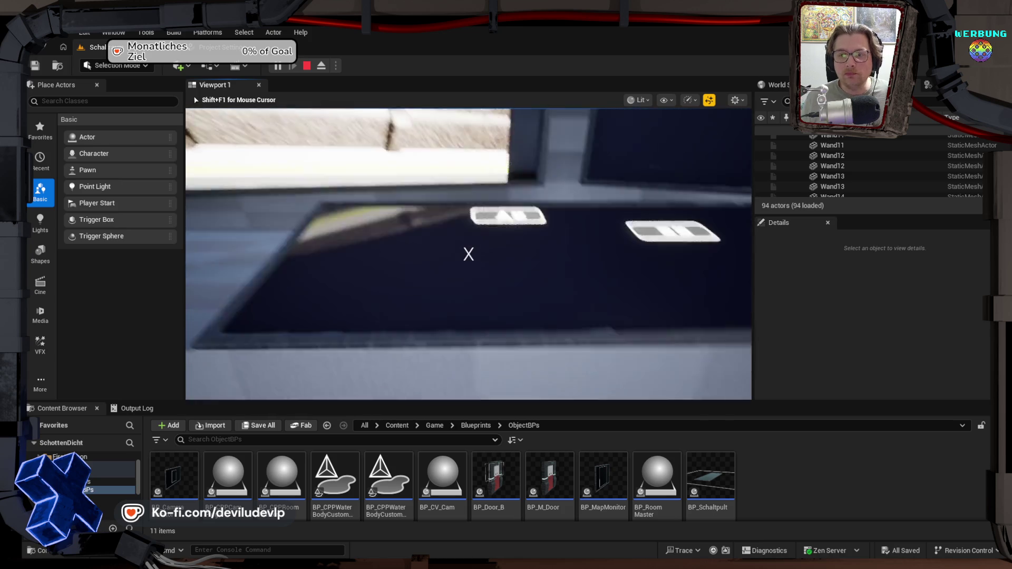
click(469, 253)
click(468, 253)
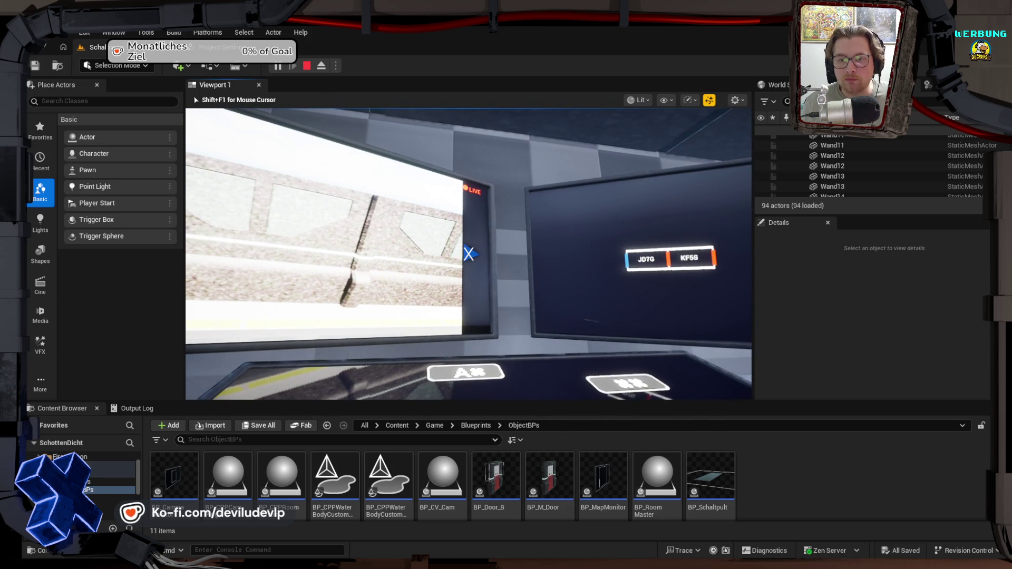
click(468, 254)
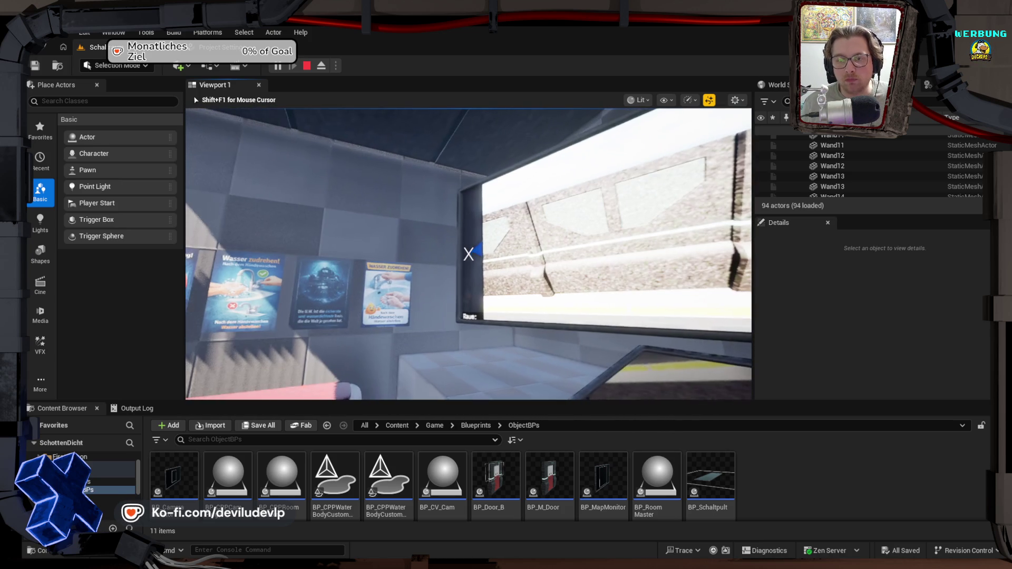
click(468, 254)
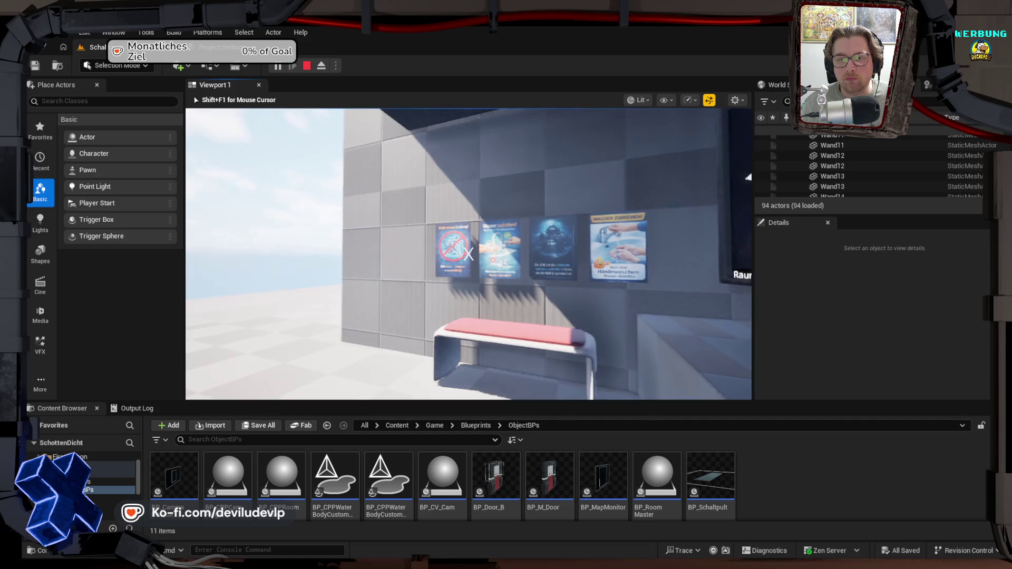
click(468, 254)
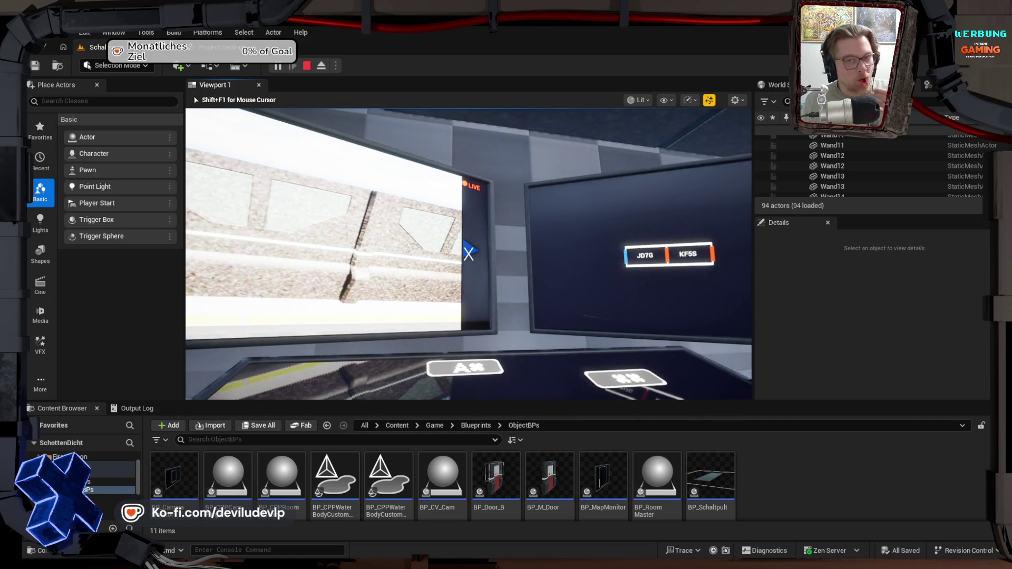
click(468, 254)
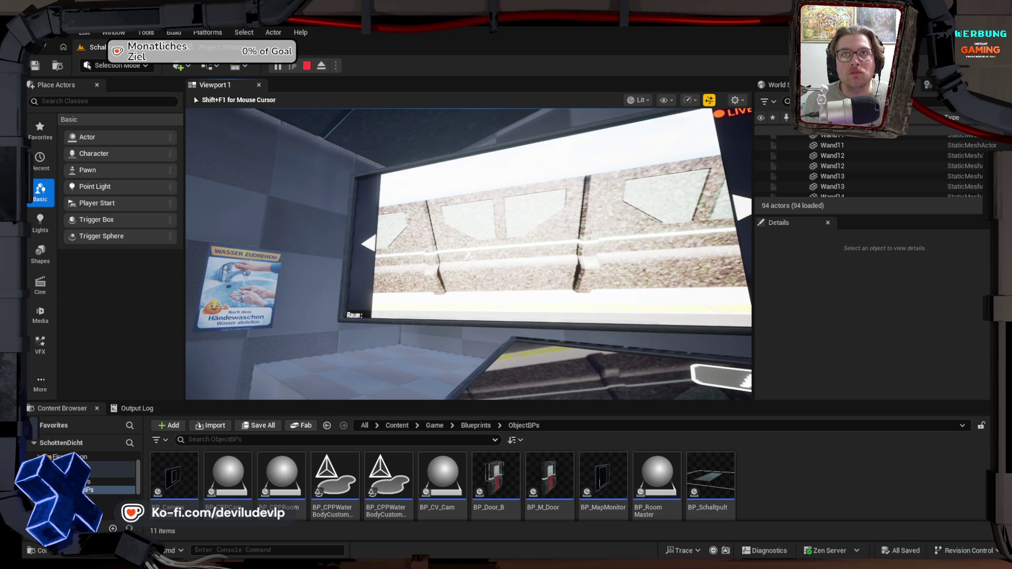
key(Escape)
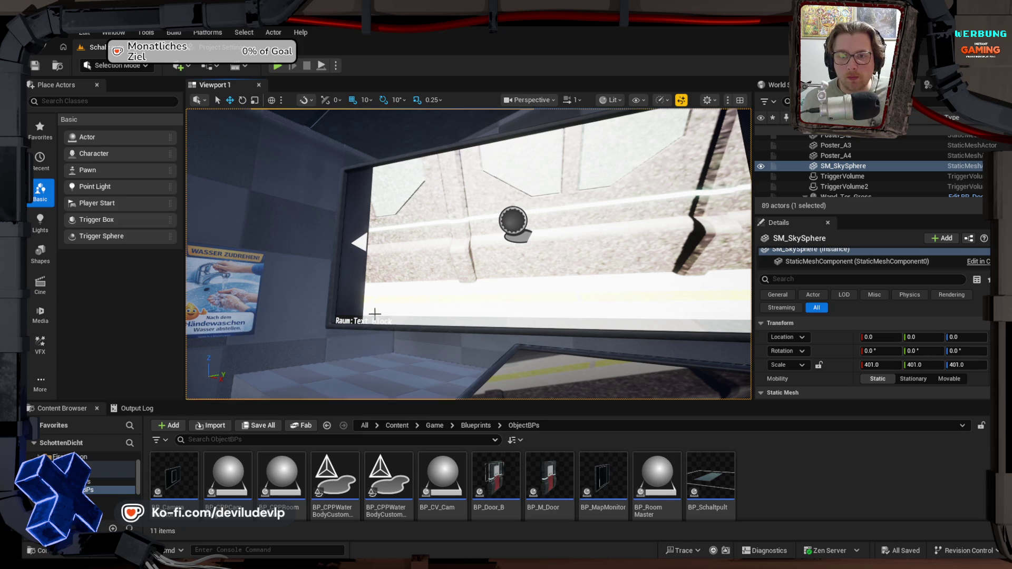
Step: Frame SM_SkySphere, then fly down to the bridge wall and walkway
key(f)
key(w)
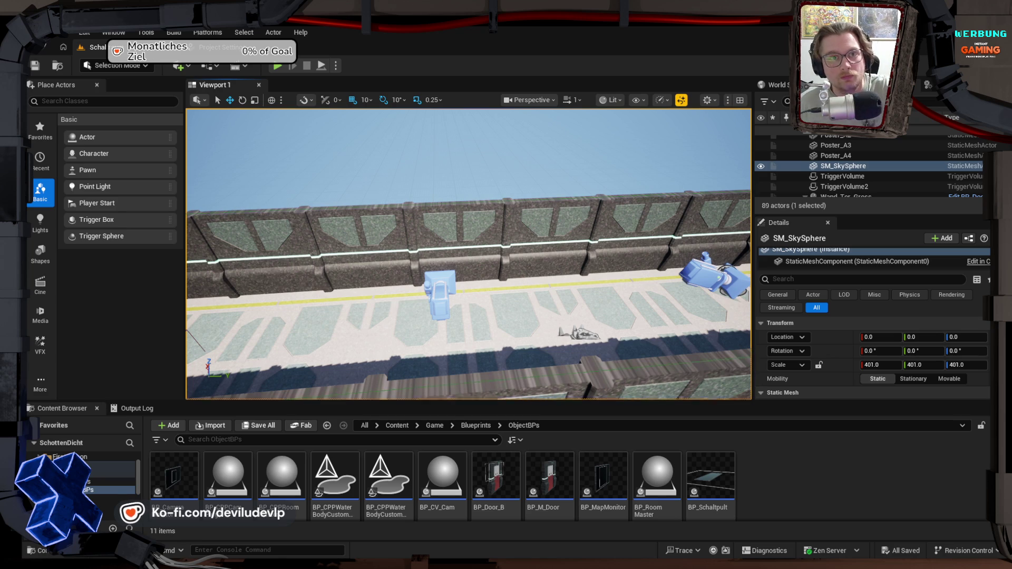
Step: Open Project Settings at the Engine > Rendering page
click(208, 48)
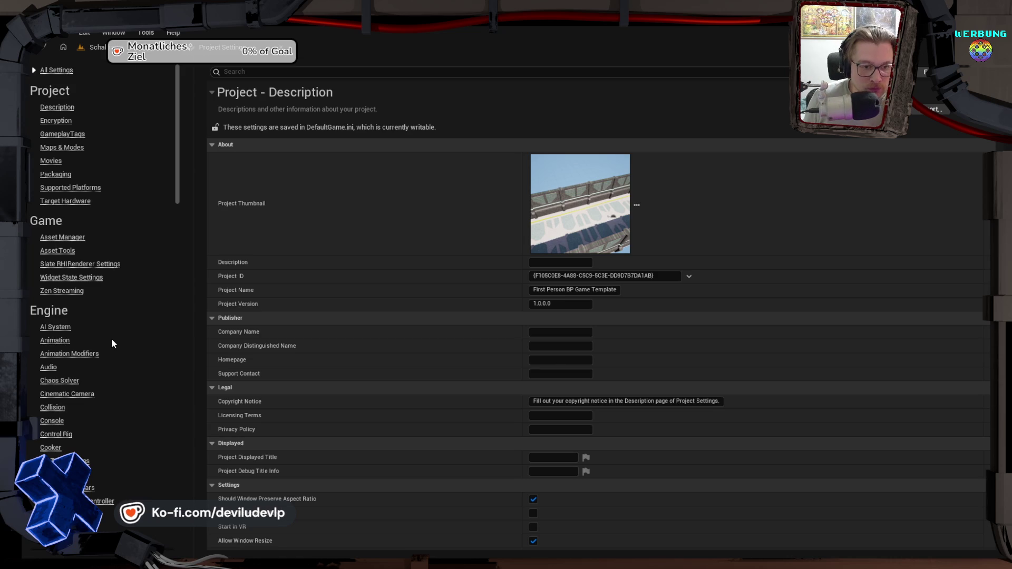
scroll(112, 342, down, 5)
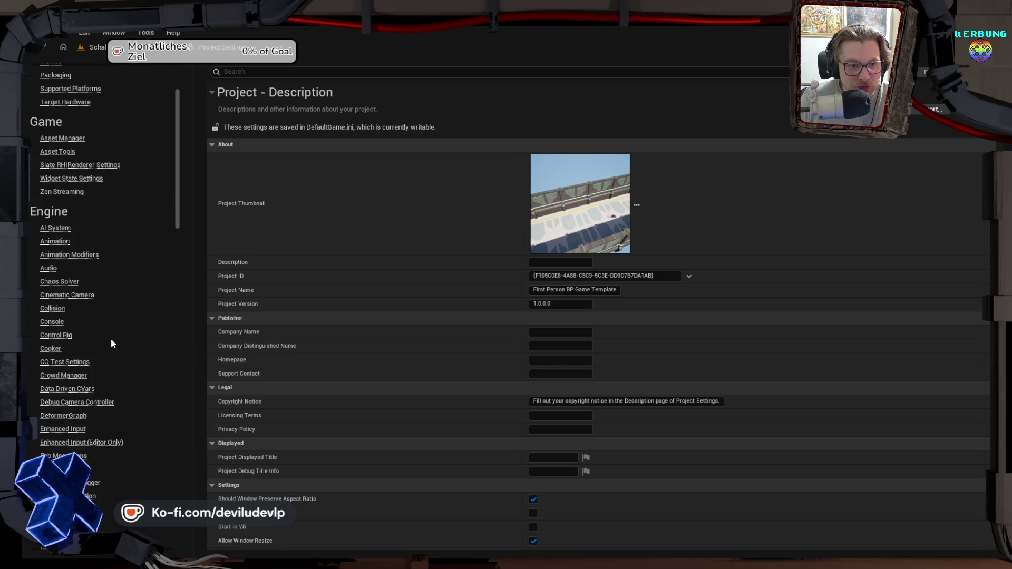
scroll(111, 341, down, 2)
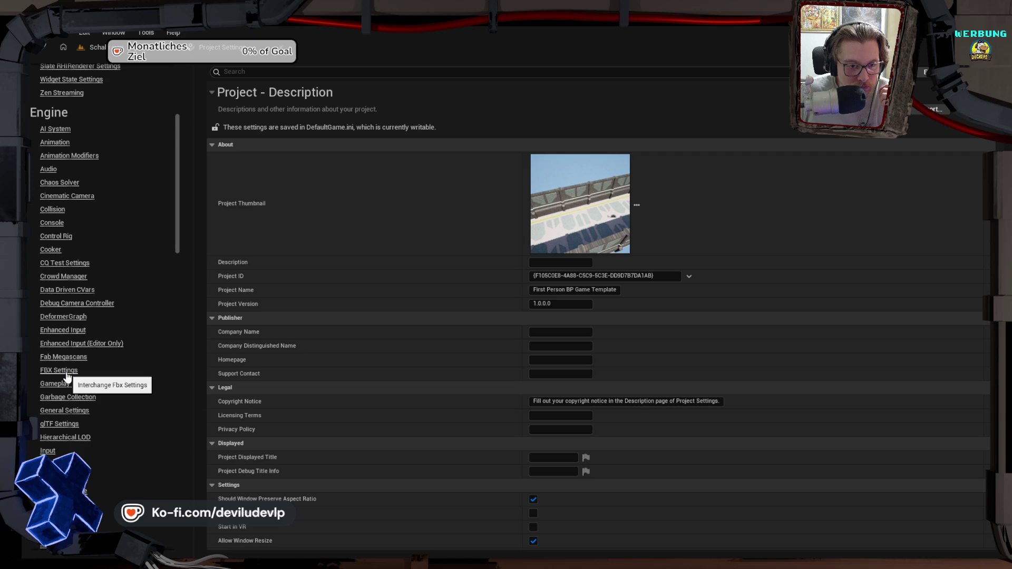
scroll(66, 376, down, 8)
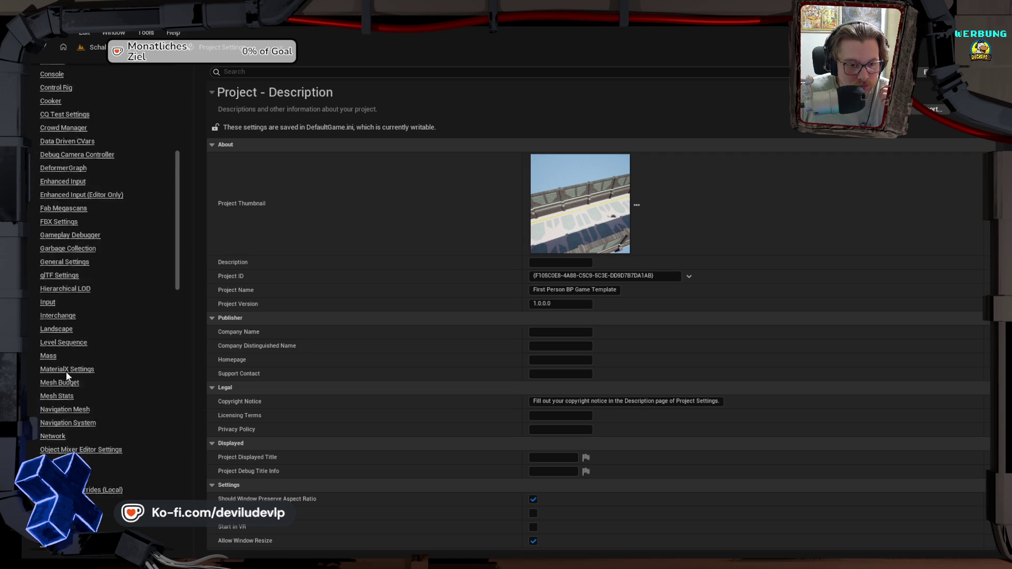
scroll(66, 375, down, 2)
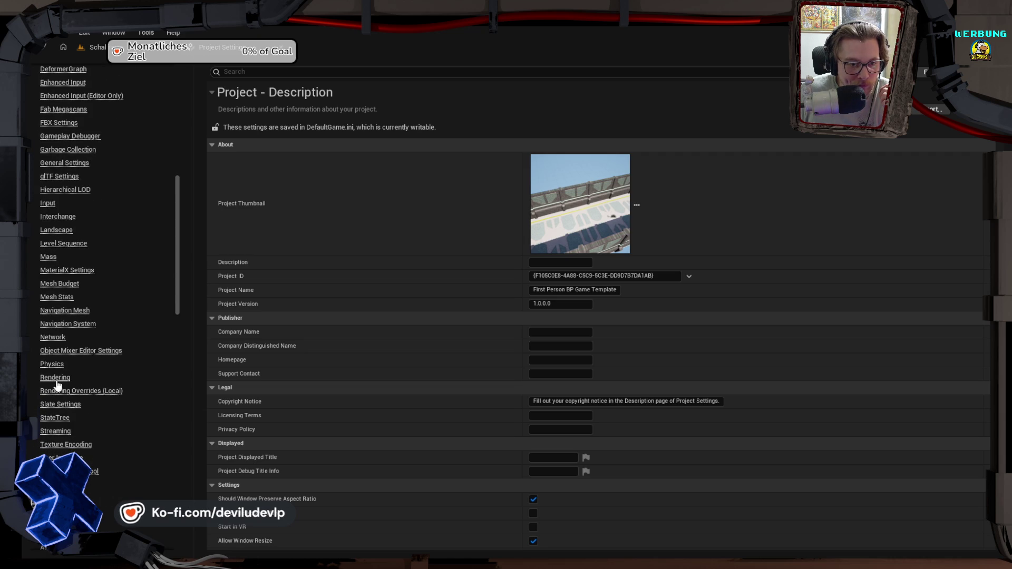
click(56, 380)
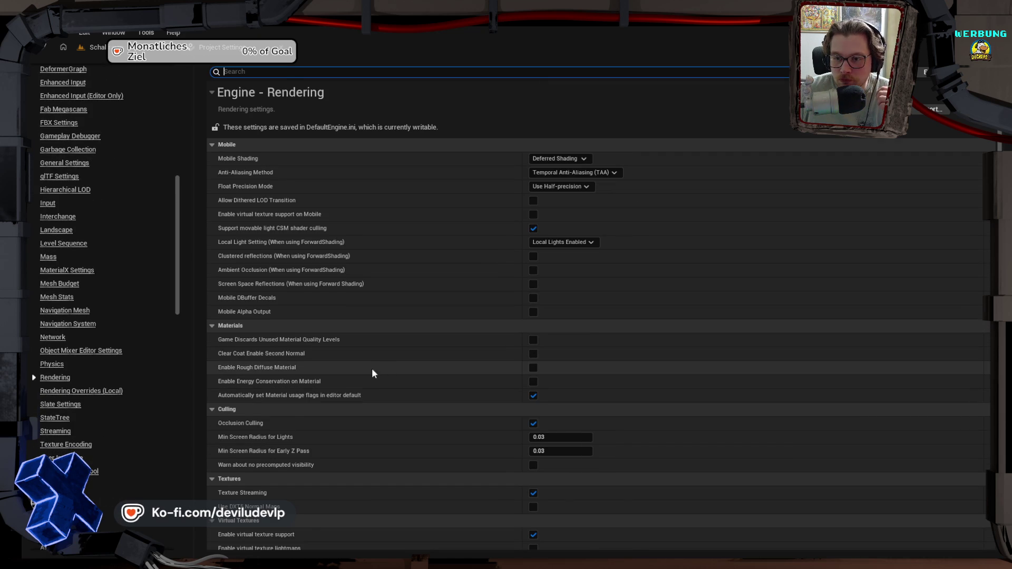
scroll(304, 400, down, 10)
scroll(305, 401, down, 8)
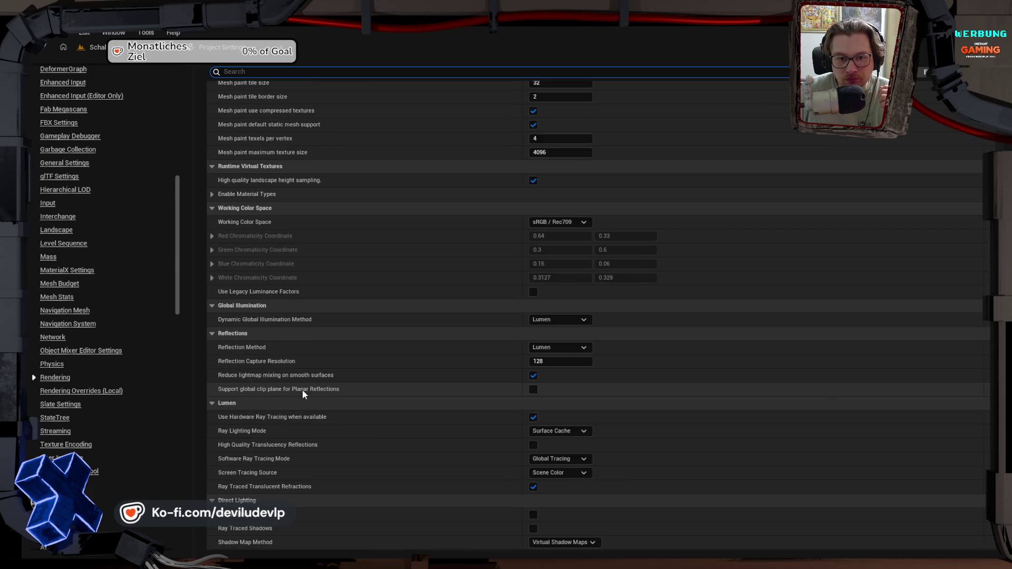
mouse_move(294, 394)
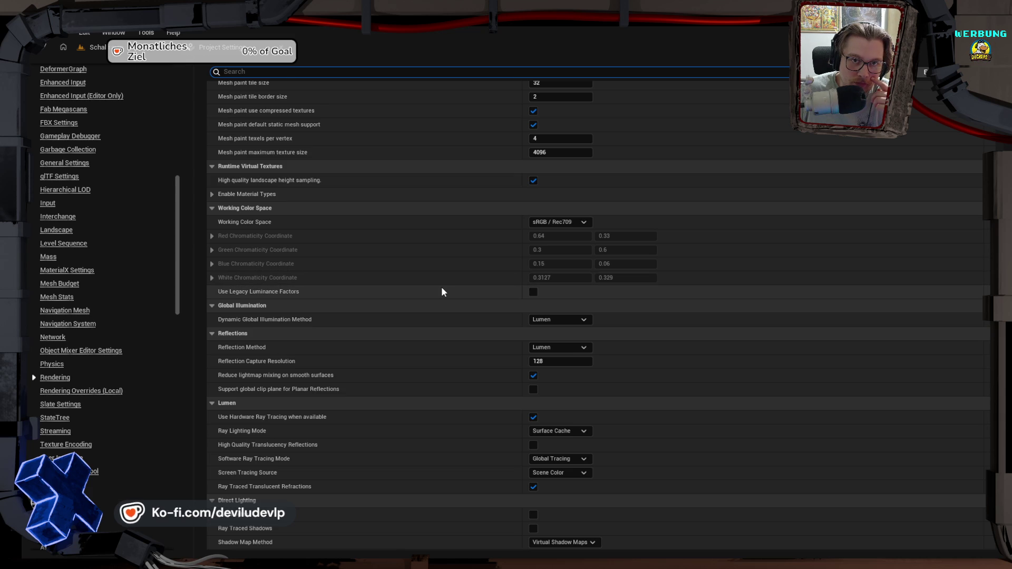
scroll(441, 291, down, 3)
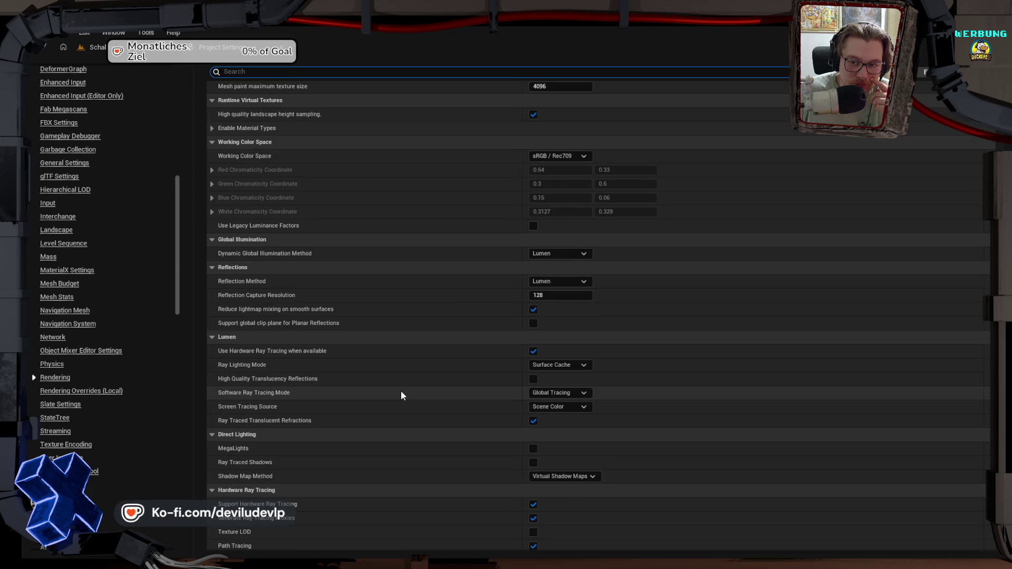
click(574, 393)
click(580, 393)
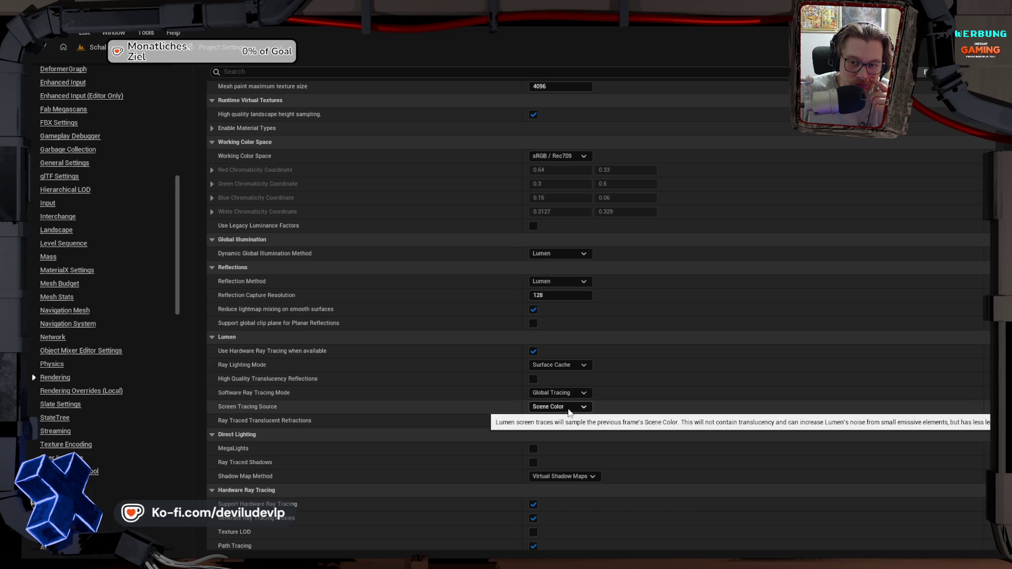
click(564, 394)
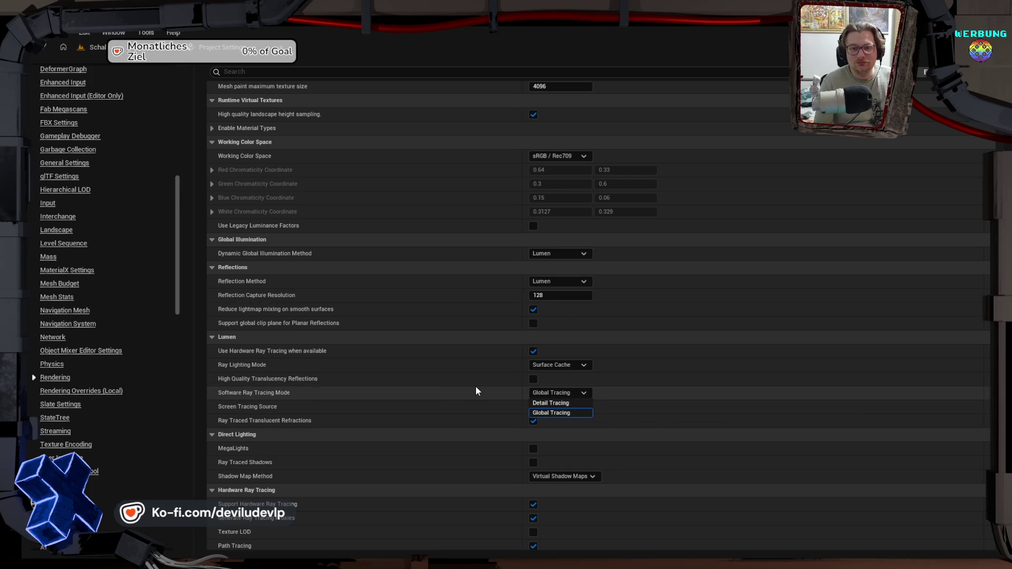
click(440, 388)
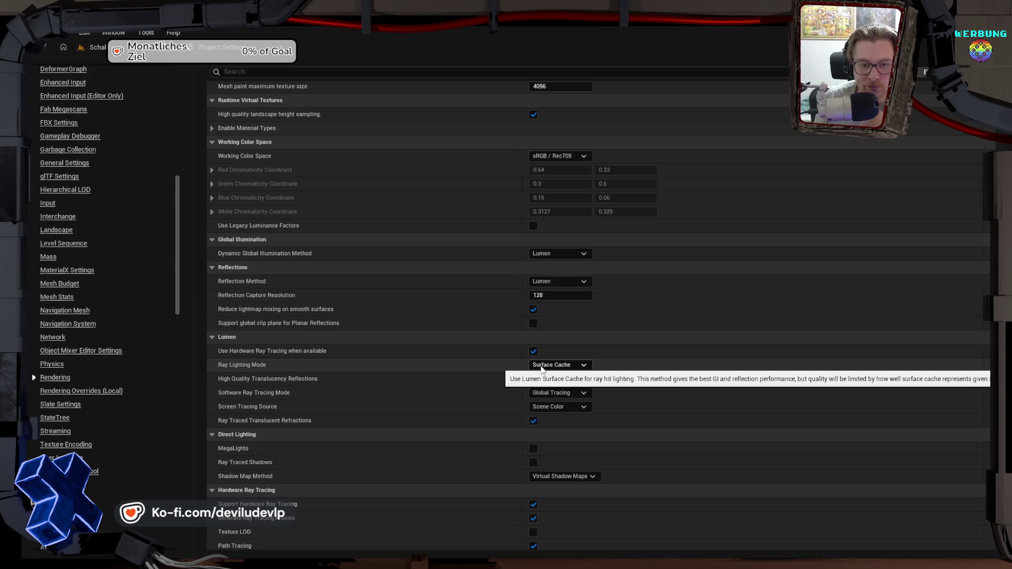
Step: Keep Surface Cache ray lighting, enable MegaLights, and return to the level editor
click(541, 369)
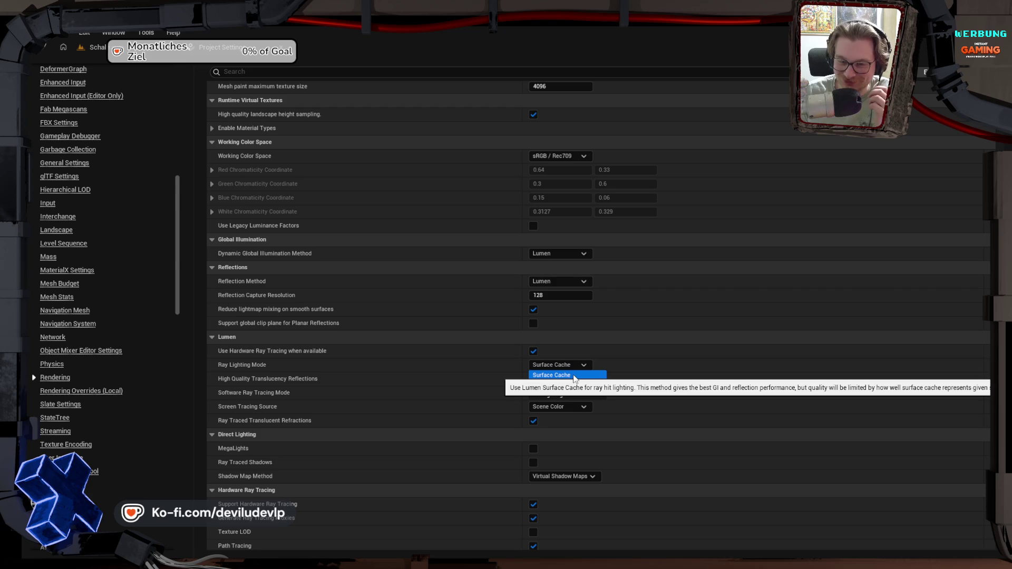
click(574, 375)
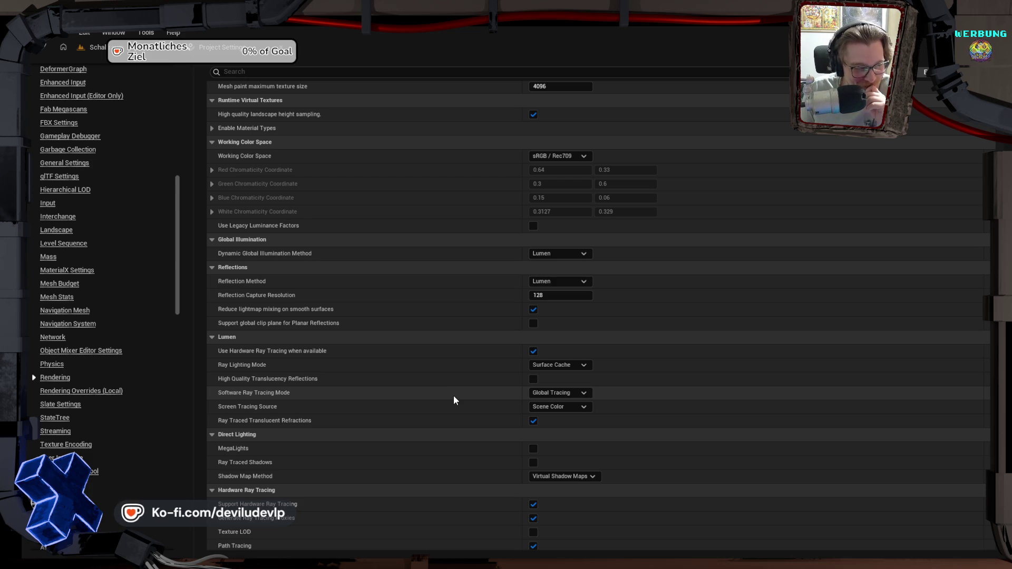
scroll(448, 397, down, 1)
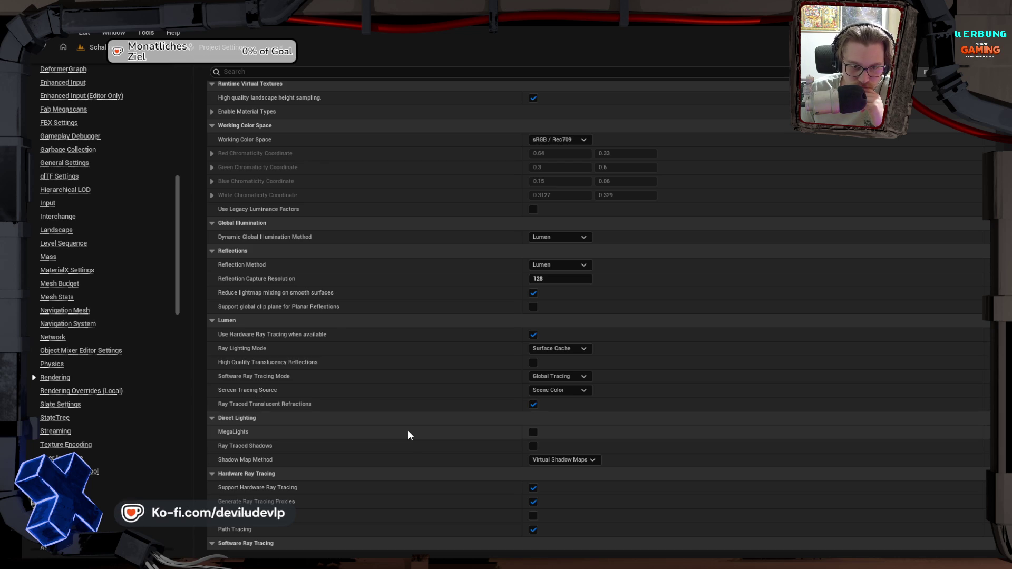
click(532, 434)
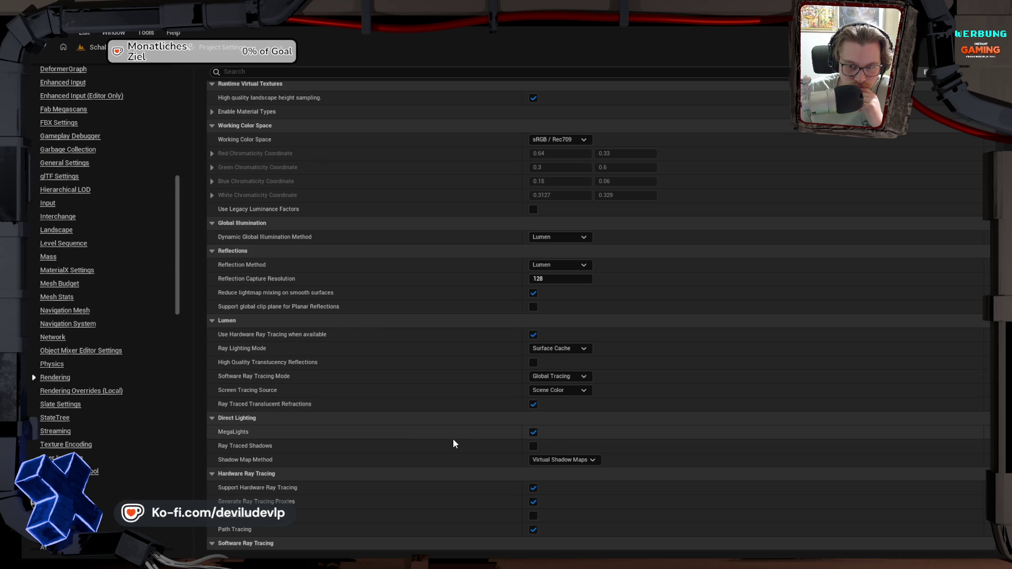
click(99, 46)
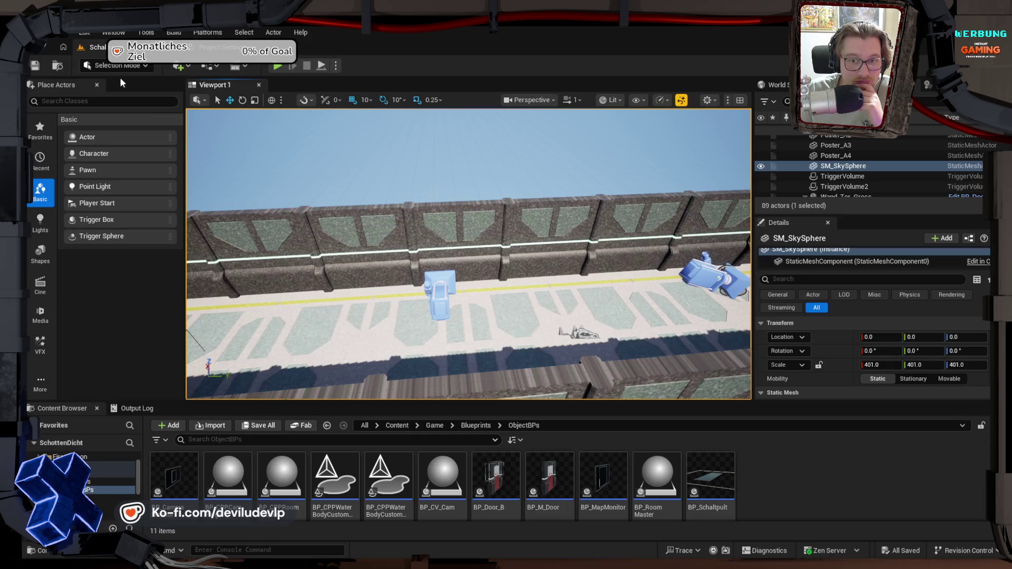
Step: Fly from the bridge into the grey room to inspect the LIVE monitor and dark panels
drag(516, 249, 493, 220)
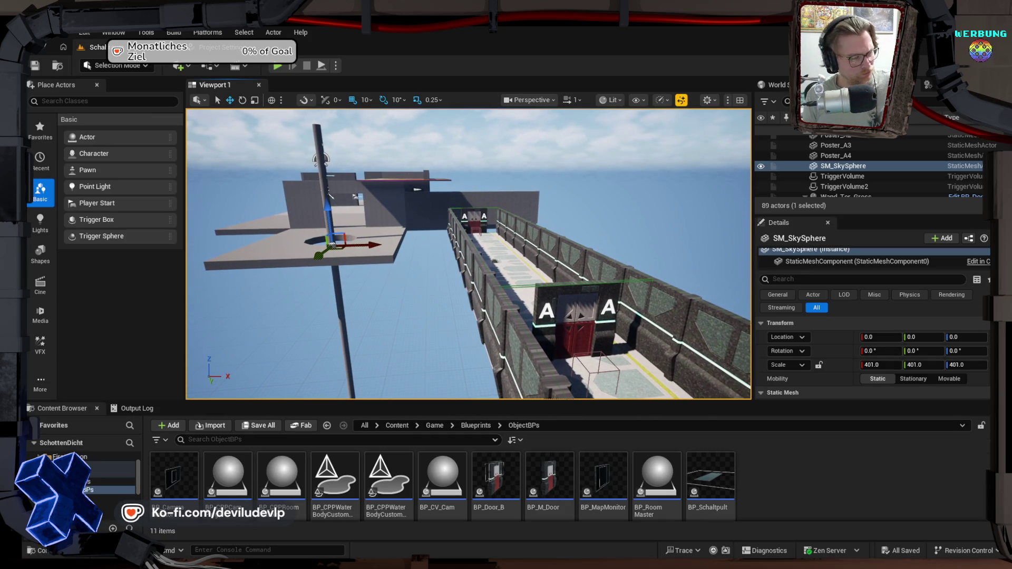
key(w)
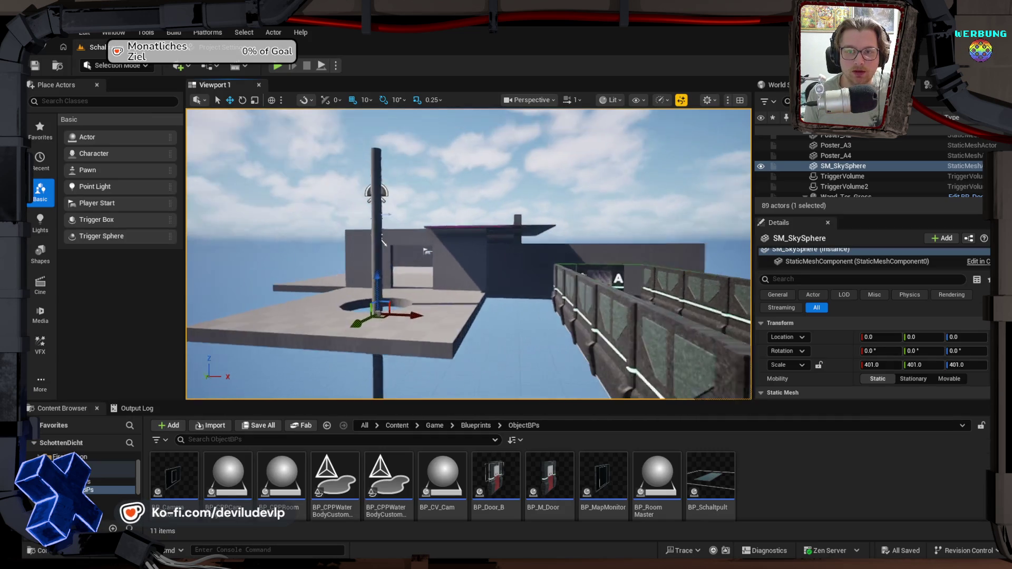
key(w)
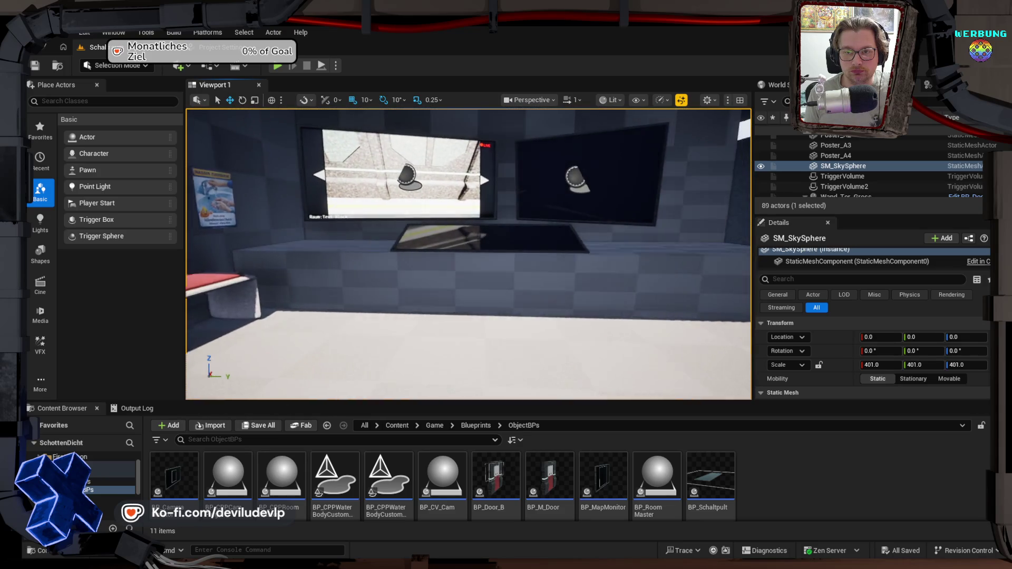
key(w)
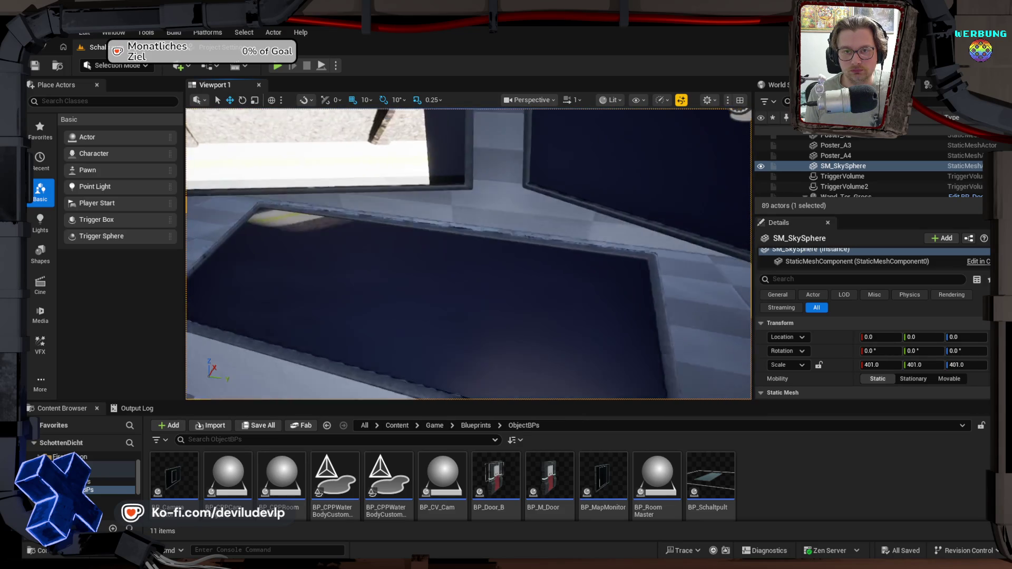
key(s)
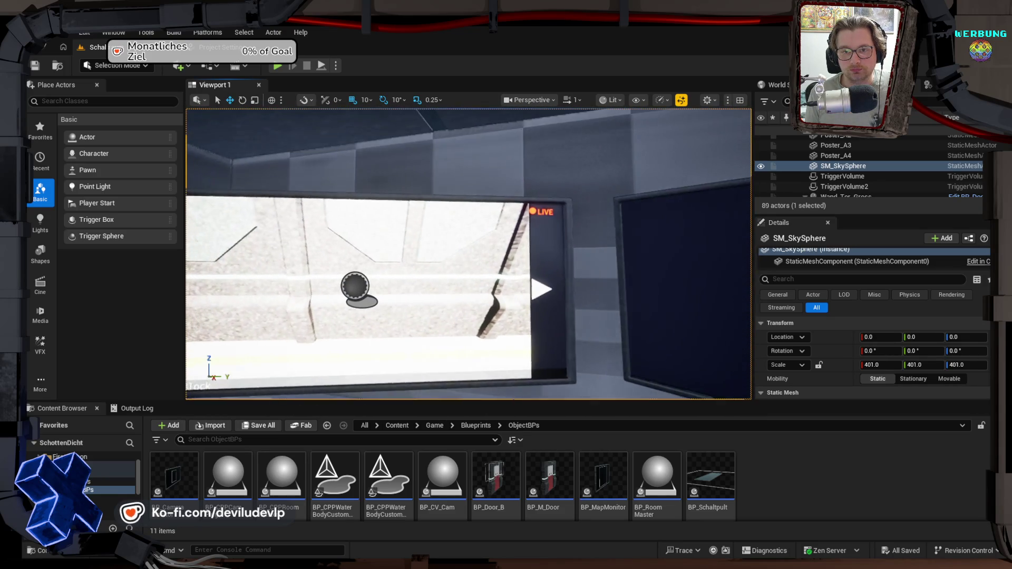
key(d)
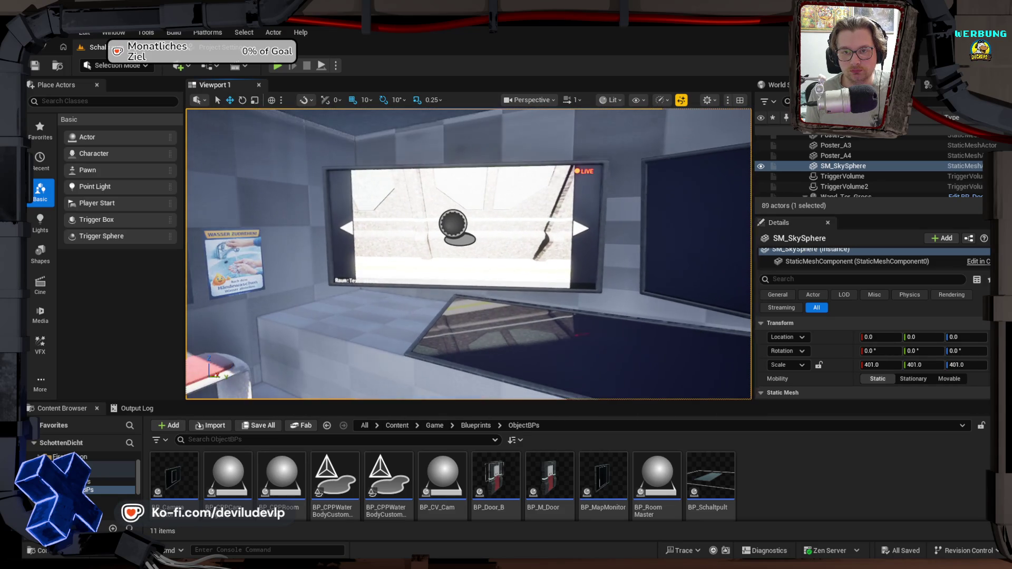
key(w)
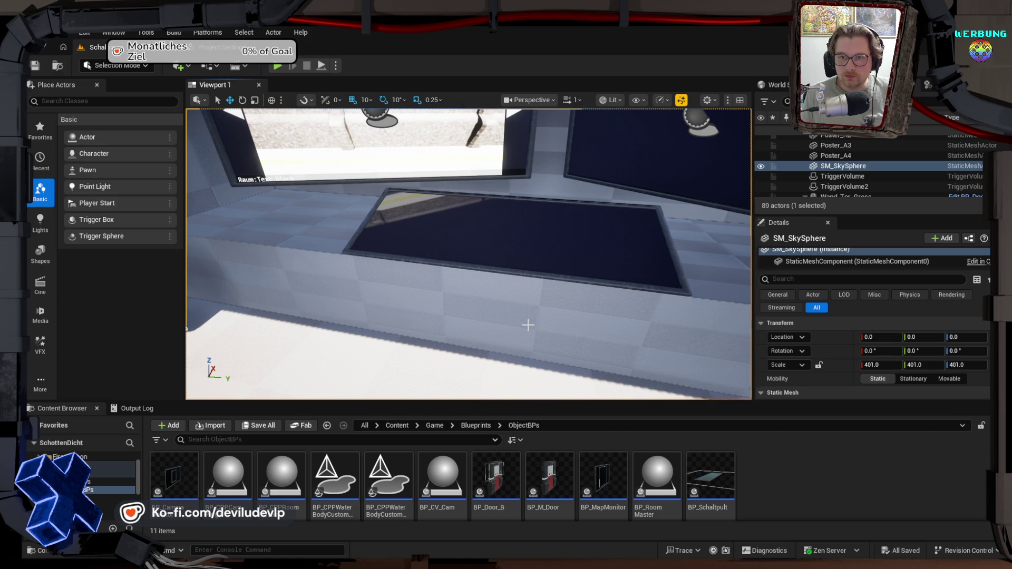
Step: Look around the monitors toward the doorway, then bring up GitHub Desktop from the taskbar
drag(528, 318, 472, 310)
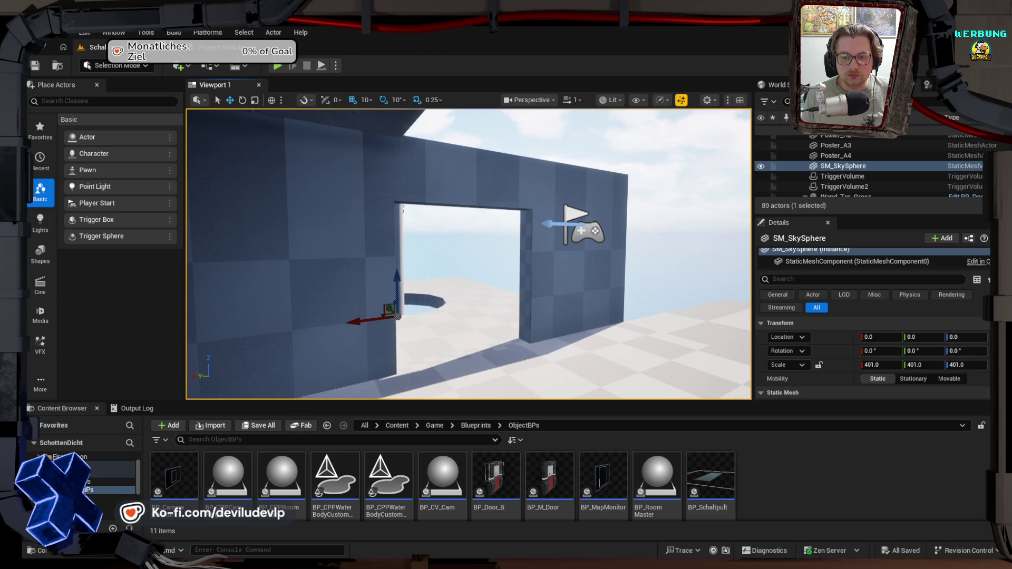
mouse_move(471, 310)
mouse_down()
mouse_move(455, 294)
mouse_move(505, 332)
mouse_up()
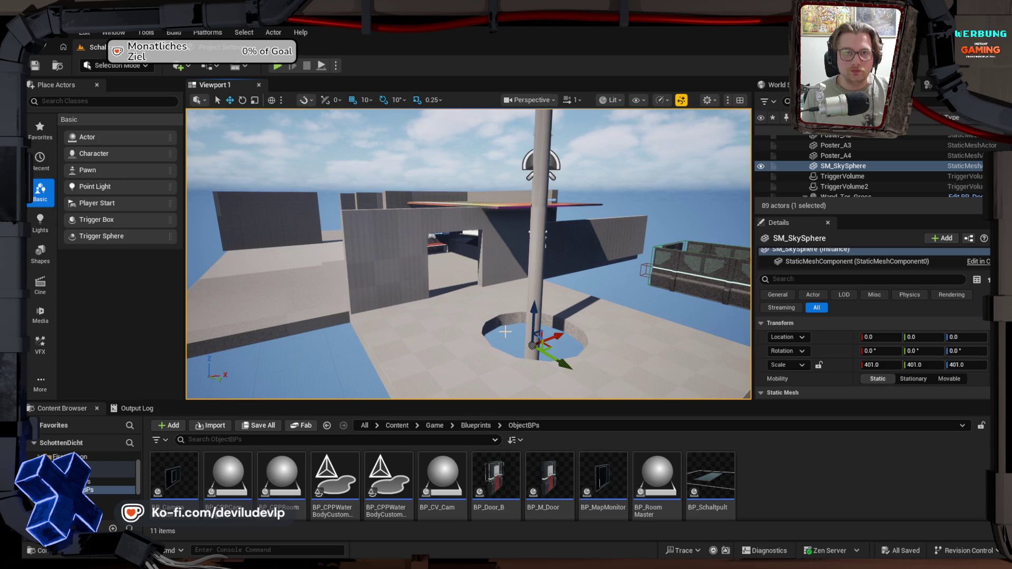
click(519, 557)
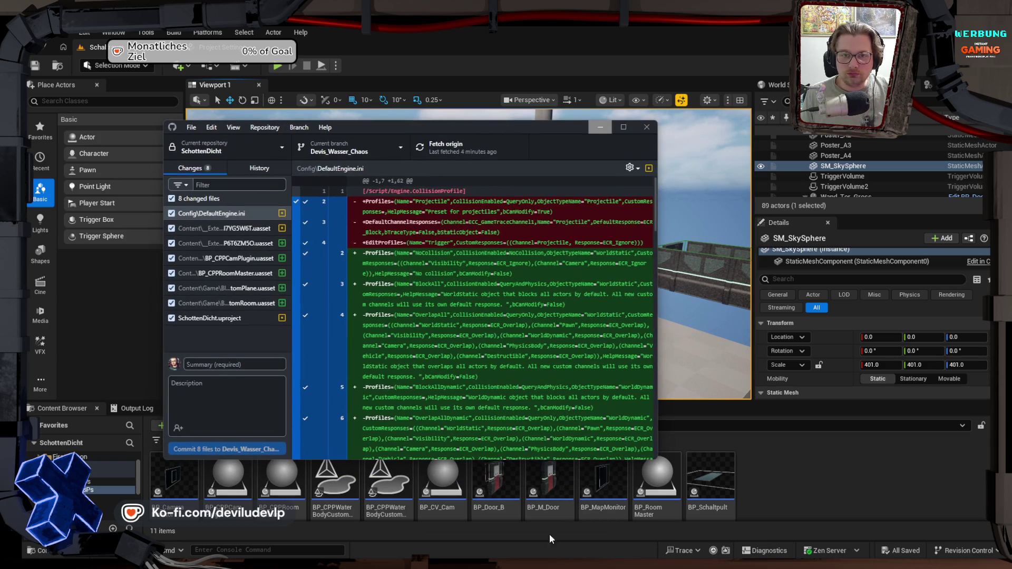
Step: Commit the 8 changed files to Devis_Wasser_Chaos with summary 'Update' and push to origin
click(355, 150)
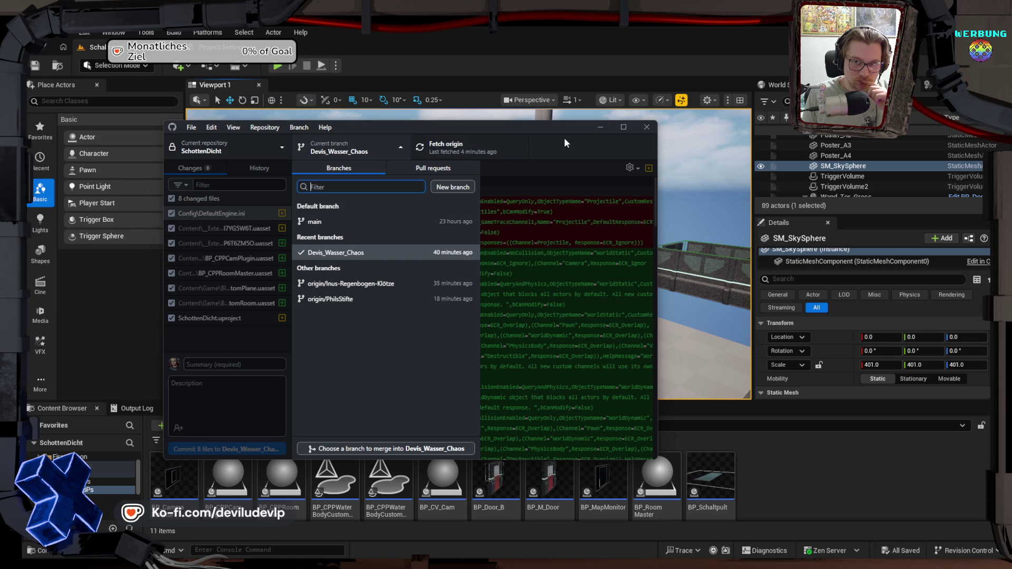
click(363, 148)
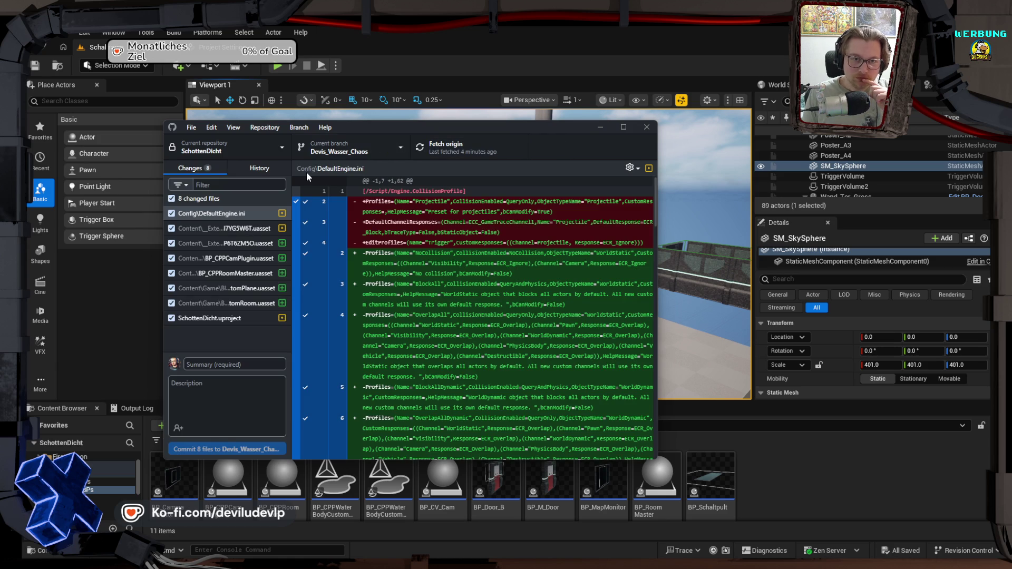
click(226, 368)
text(Update)
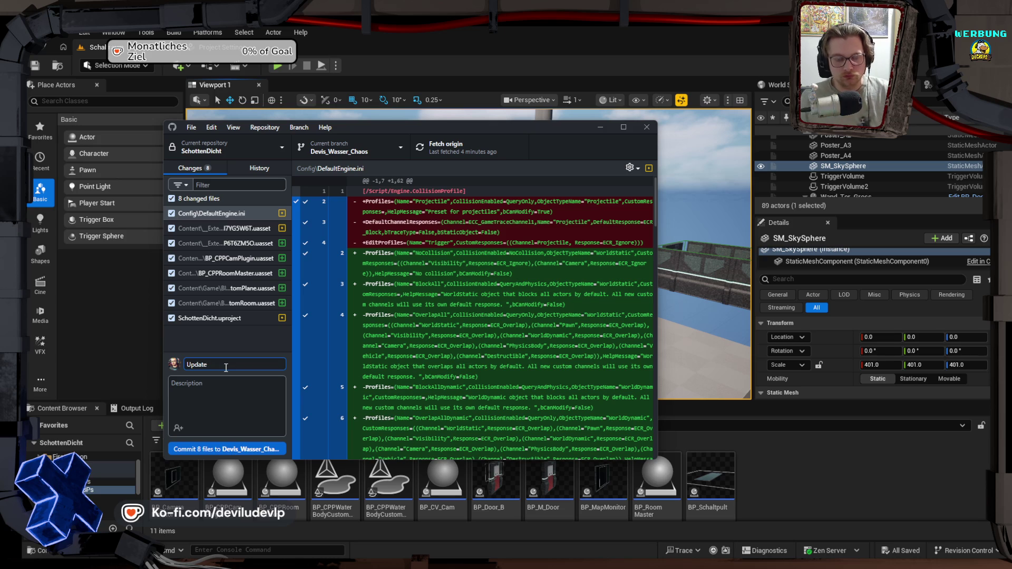
click(221, 449)
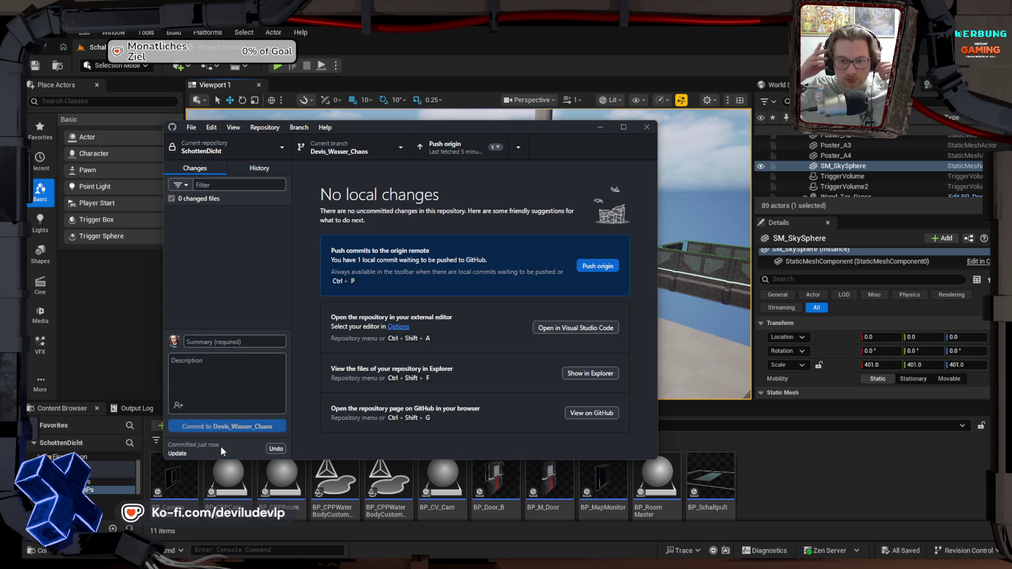
click(450, 146)
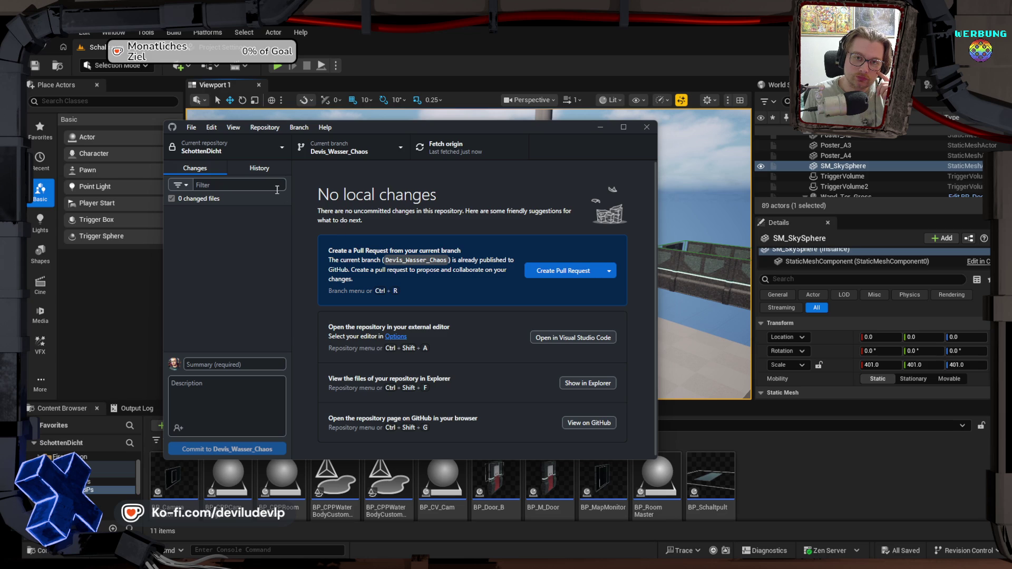
click(345, 149)
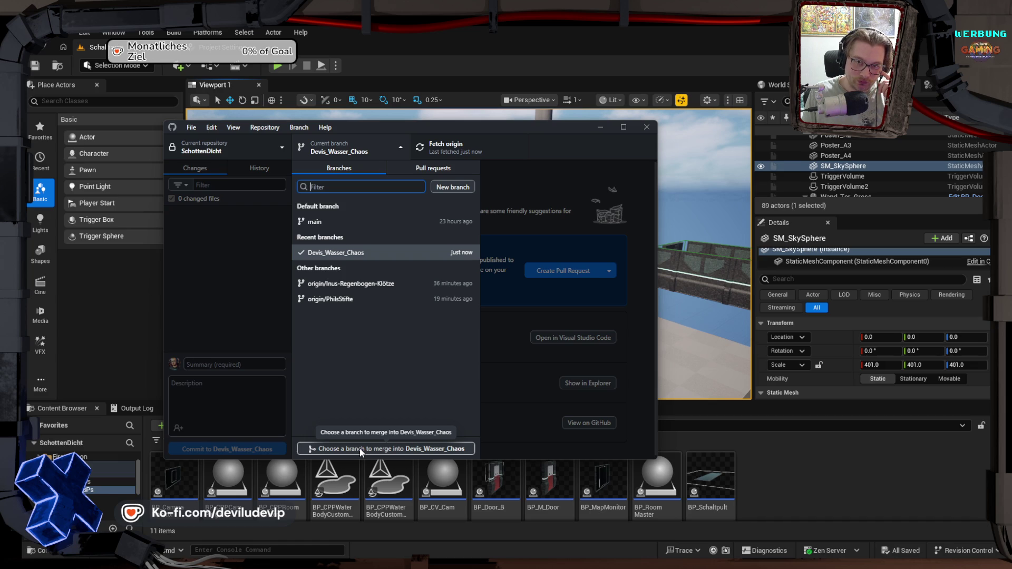
Step: Preview merging origin/PhilsStifte and origin/Inus-Regenbogen-Klötze, cancel, and show the repository list
click(359, 448)
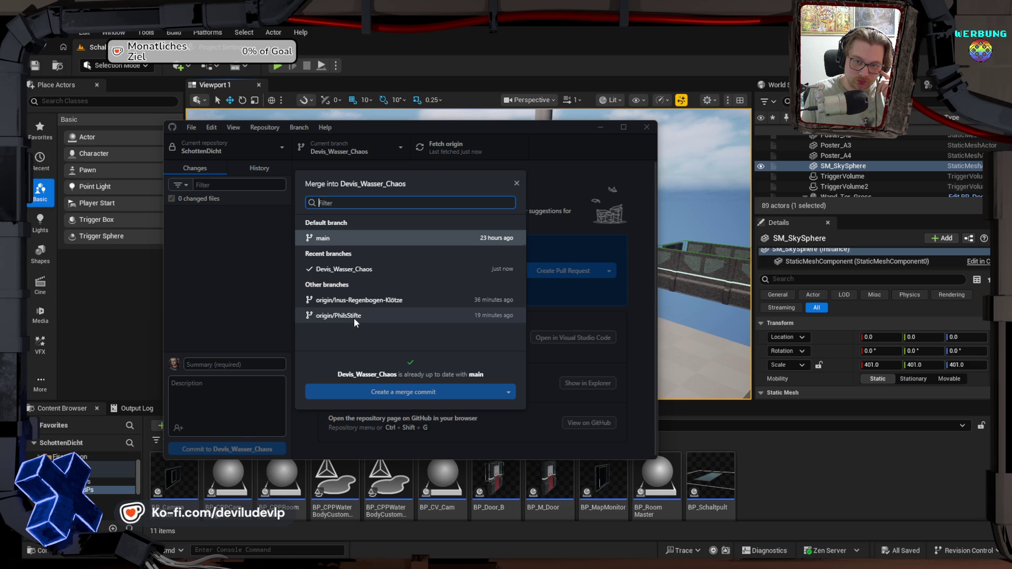
click(353, 316)
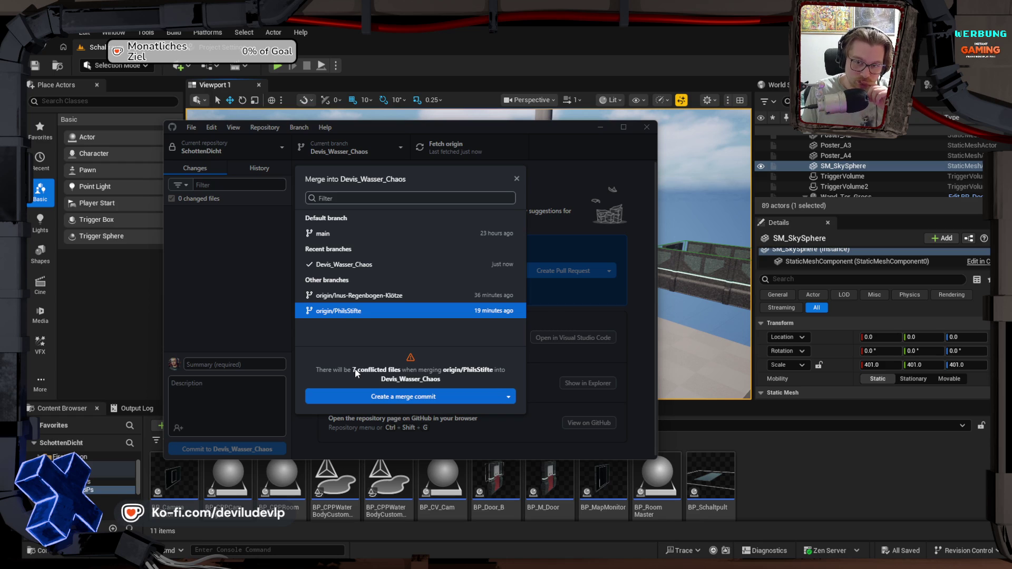
click(353, 300)
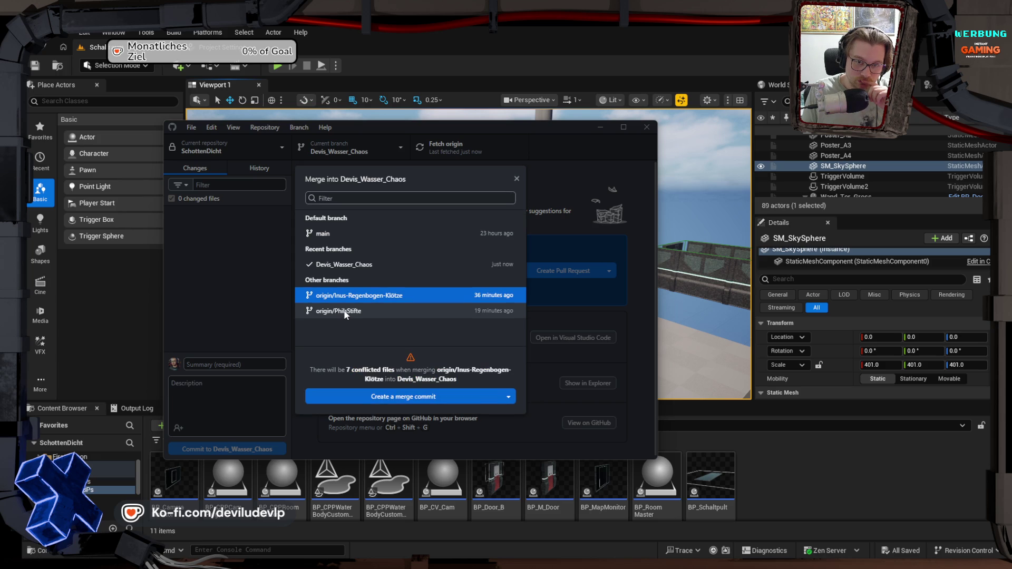
click(341, 312)
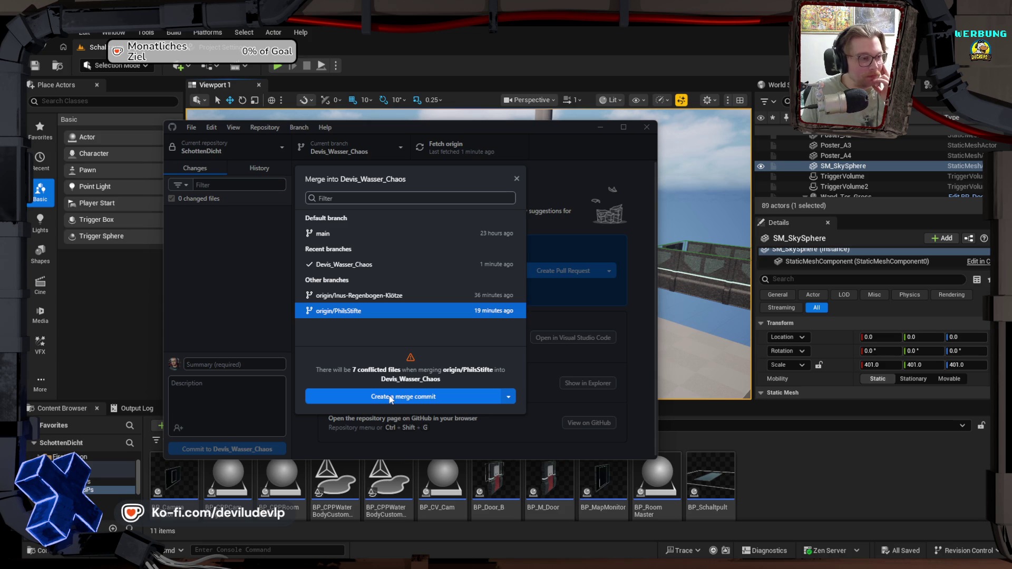
click(516, 179)
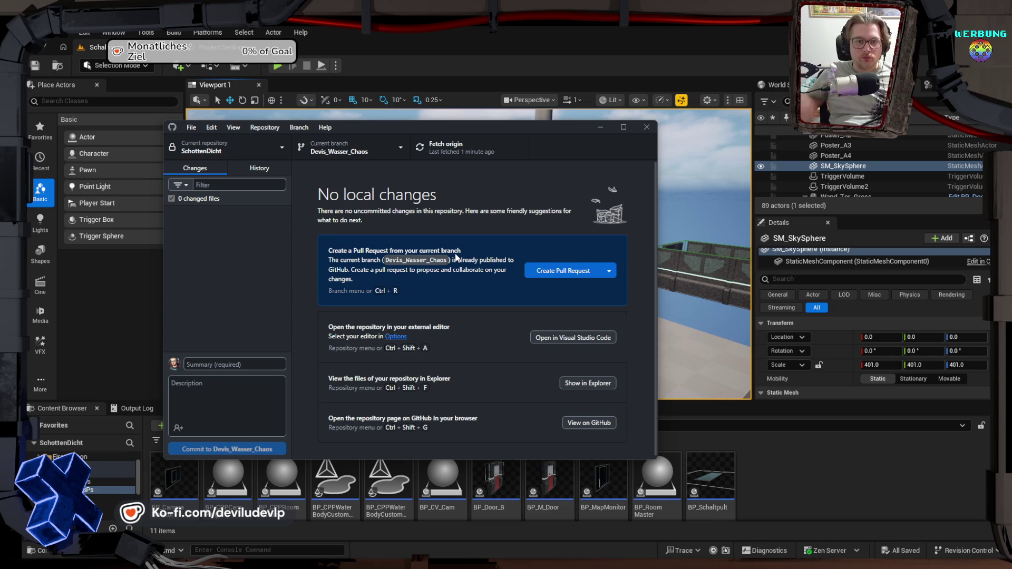
click(280, 147)
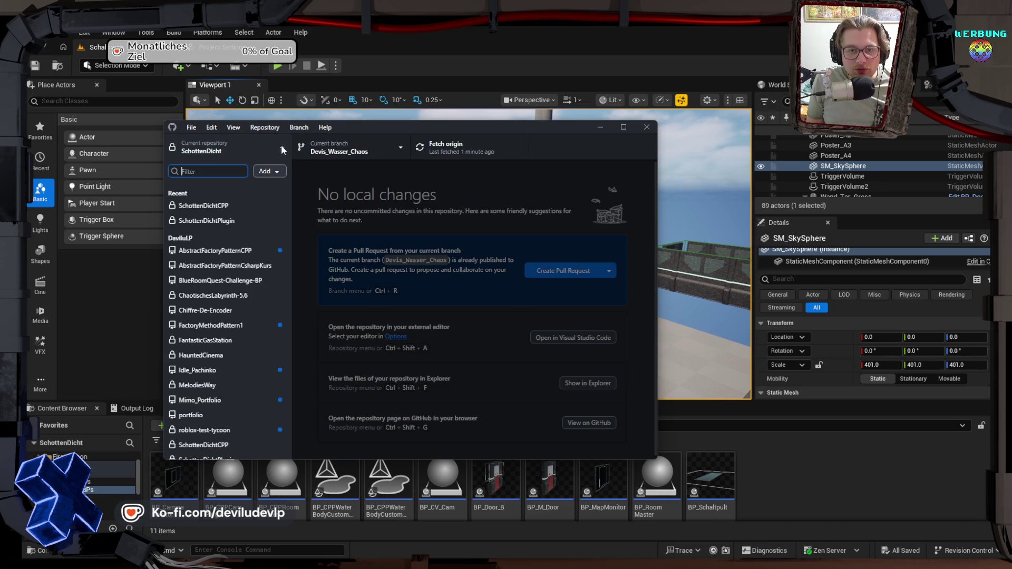
click(210, 219)
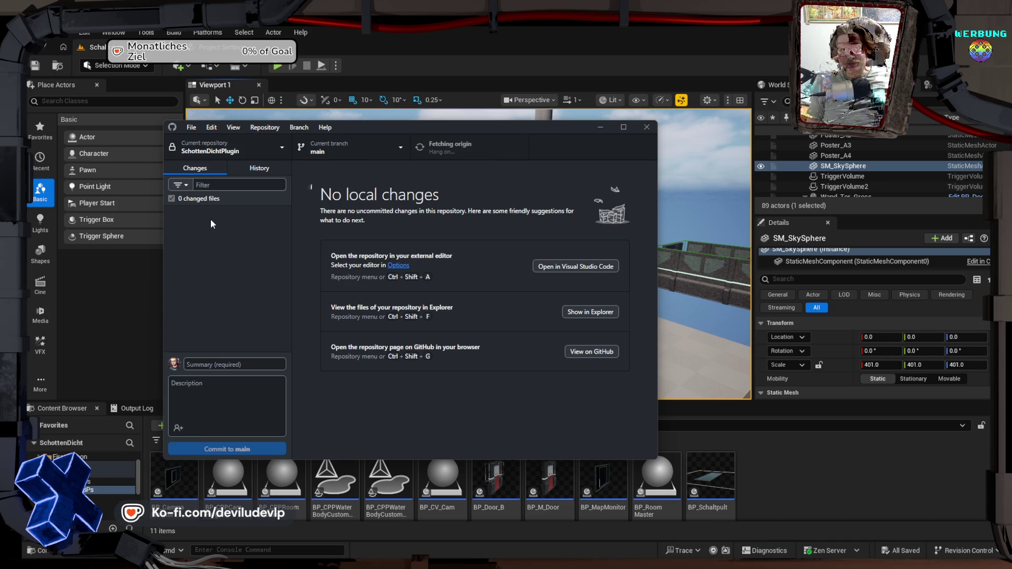
click(332, 149)
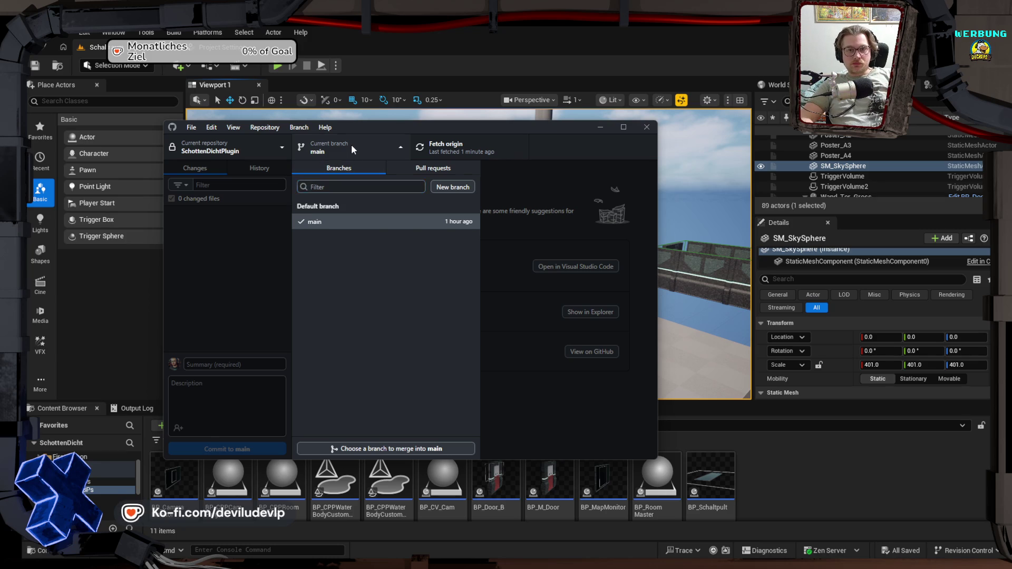
click(351, 144)
click(253, 144)
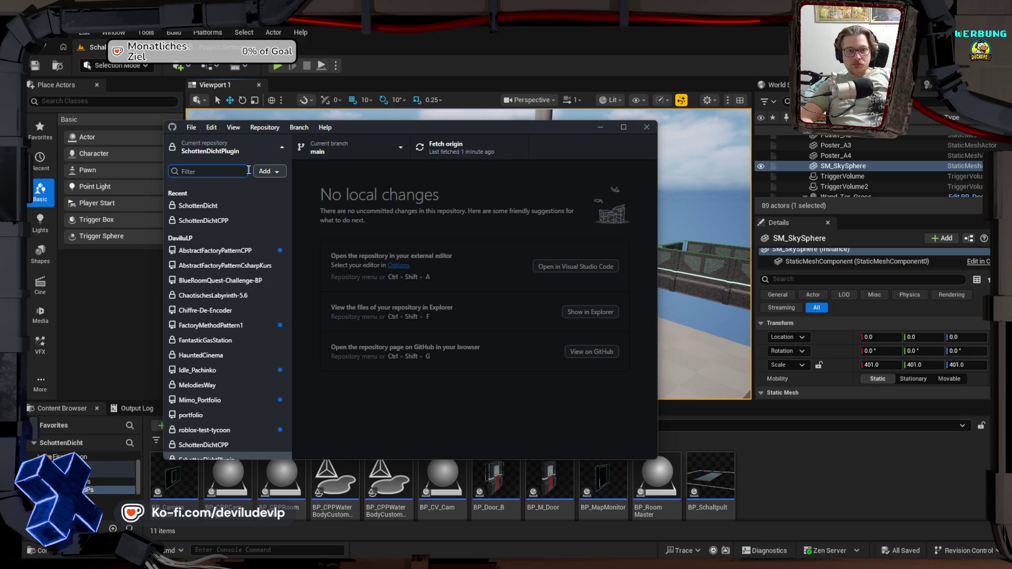
click(231, 205)
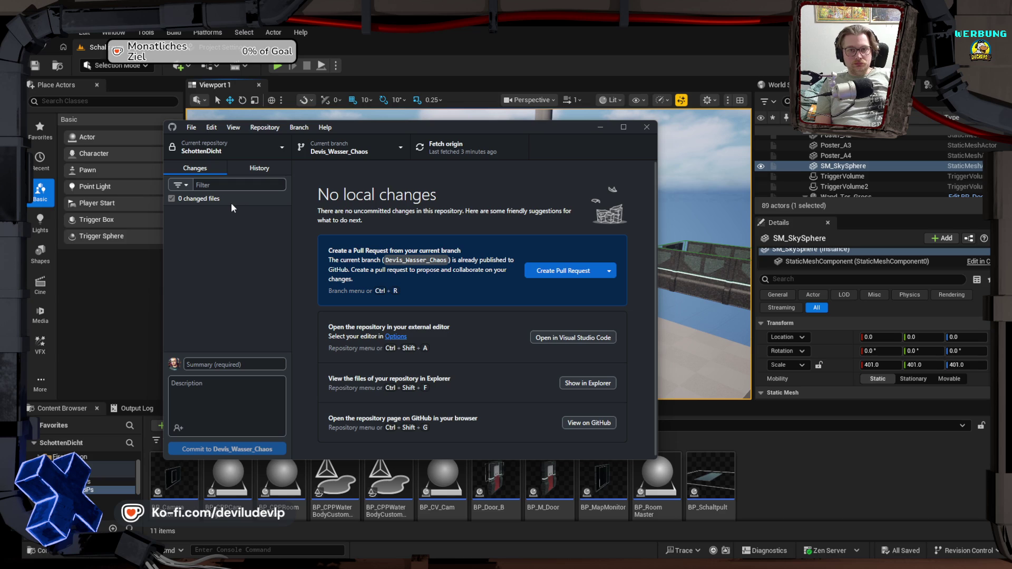
Step: Open the merge dialog for Devis_Wasser_Chaos and select origin/PhilsStifte, showing 7 conflicts
click(350, 141)
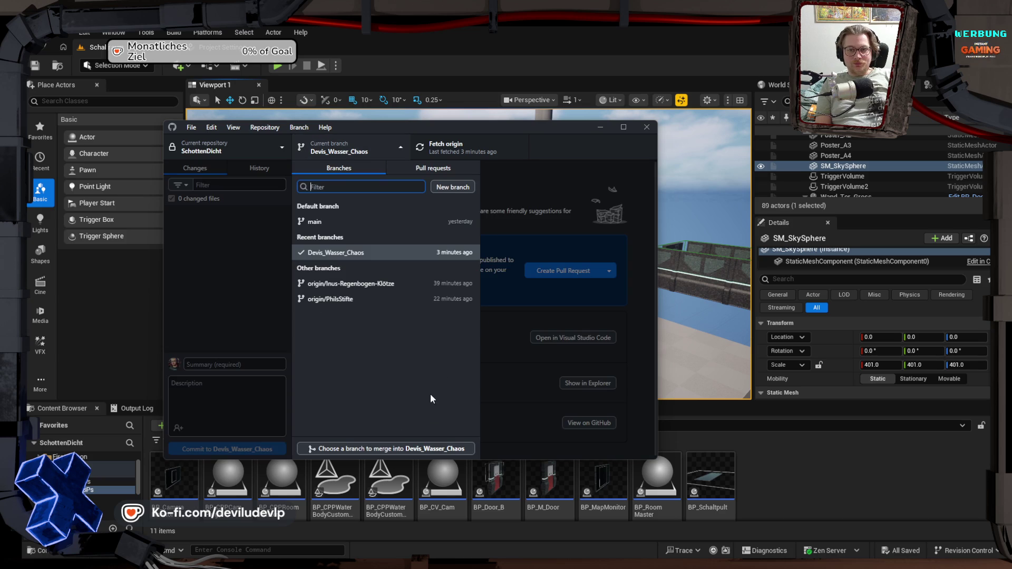
click(337, 450)
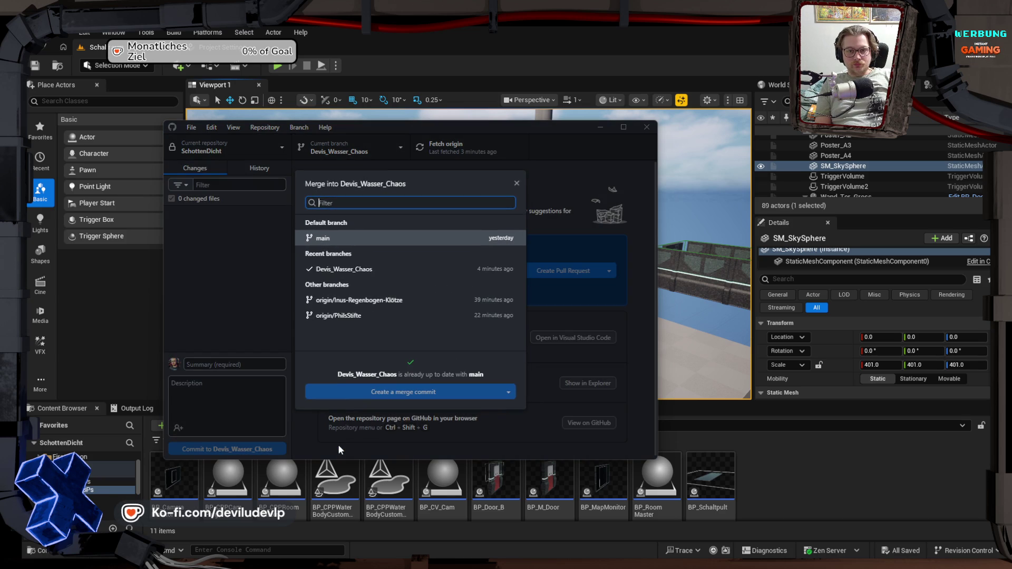
click(354, 316)
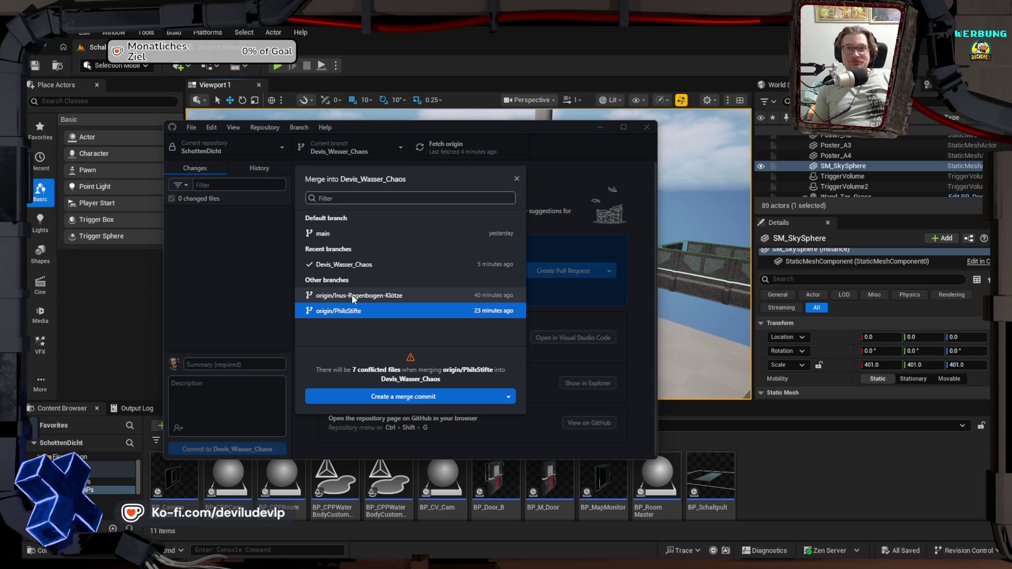
Step: After comparing against origin/Inus-Regenbogen-Klötze, merge origin/PhilsStifte into Devis_Wasser_Chaos with a merge commit
click(345, 292)
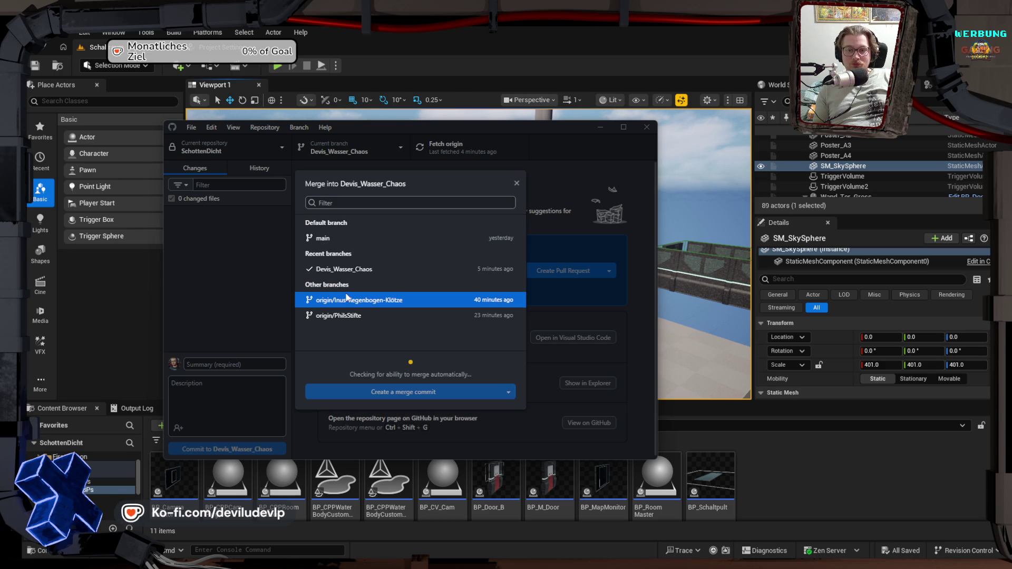
click(361, 311)
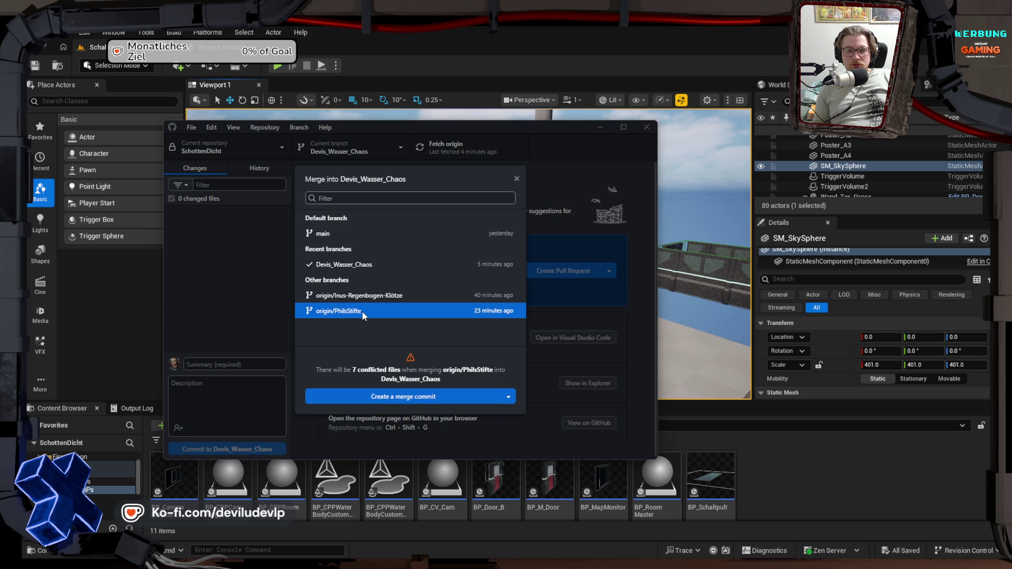
click(392, 396)
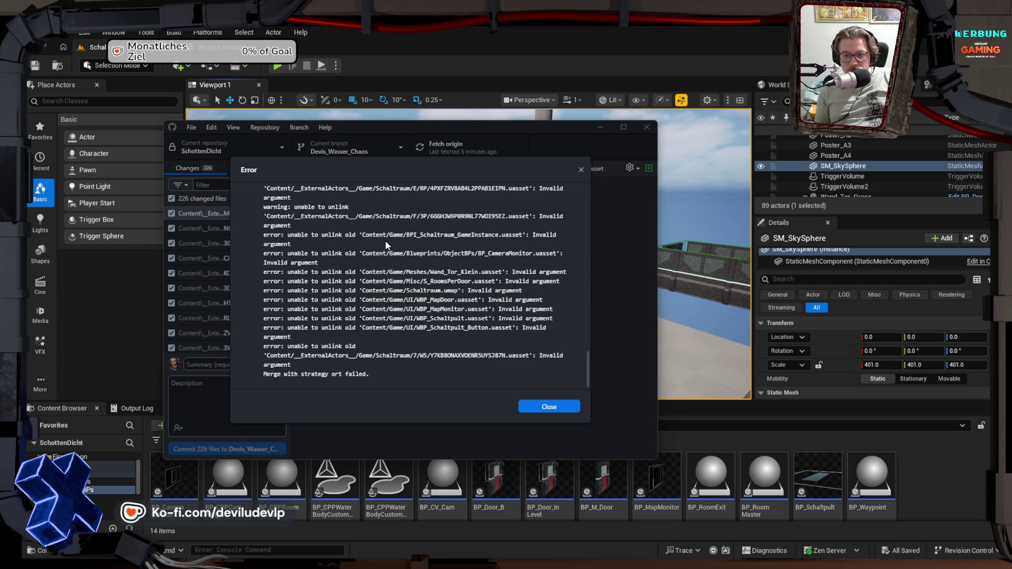
Step: Read through and dismiss the 'Merge with strategy ort failed' error report
scroll(429, 327, up, 10)
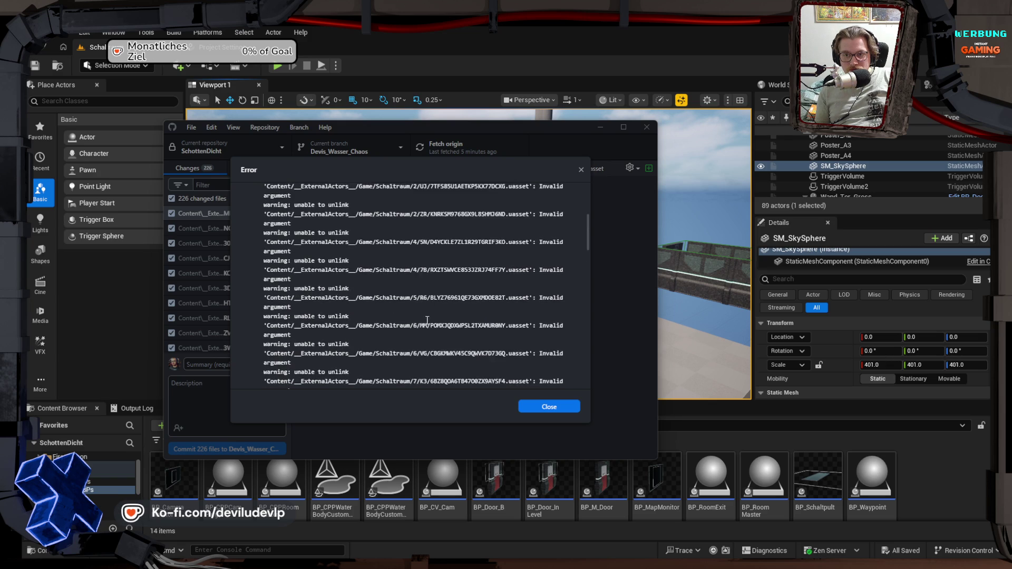
scroll(427, 319, up, 5)
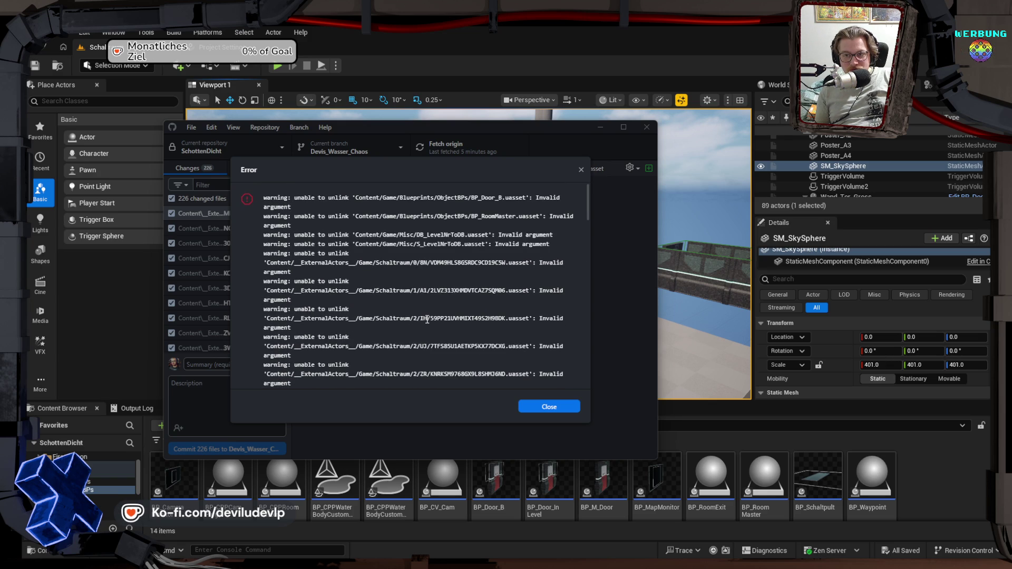
scroll(427, 320, down, 15)
click(535, 408)
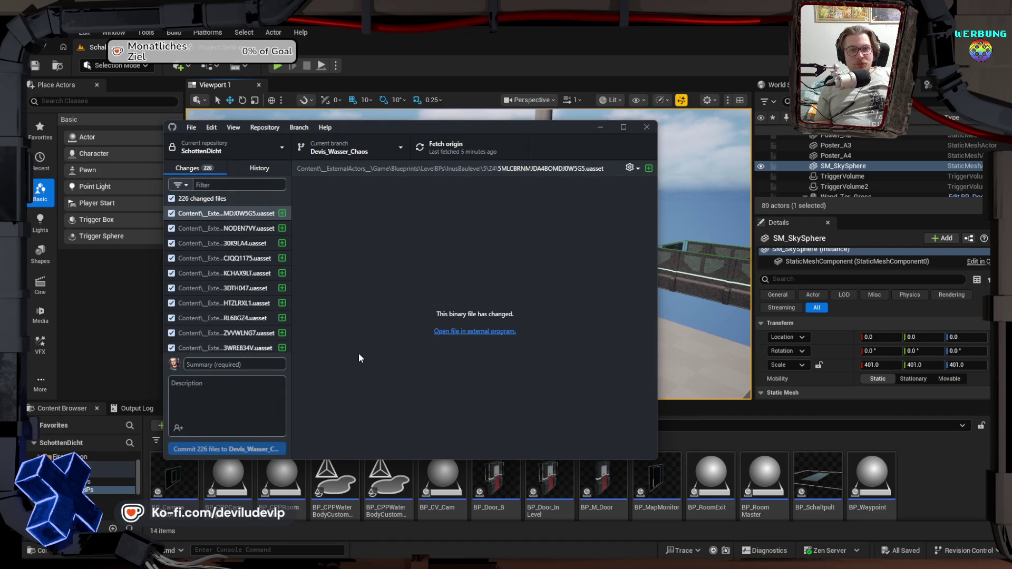
Step: Review the 226 changed .uasset files and the branch history, then focus the commit Summary field
scroll(231, 289, down, 15)
scroll(232, 291, down, 20)
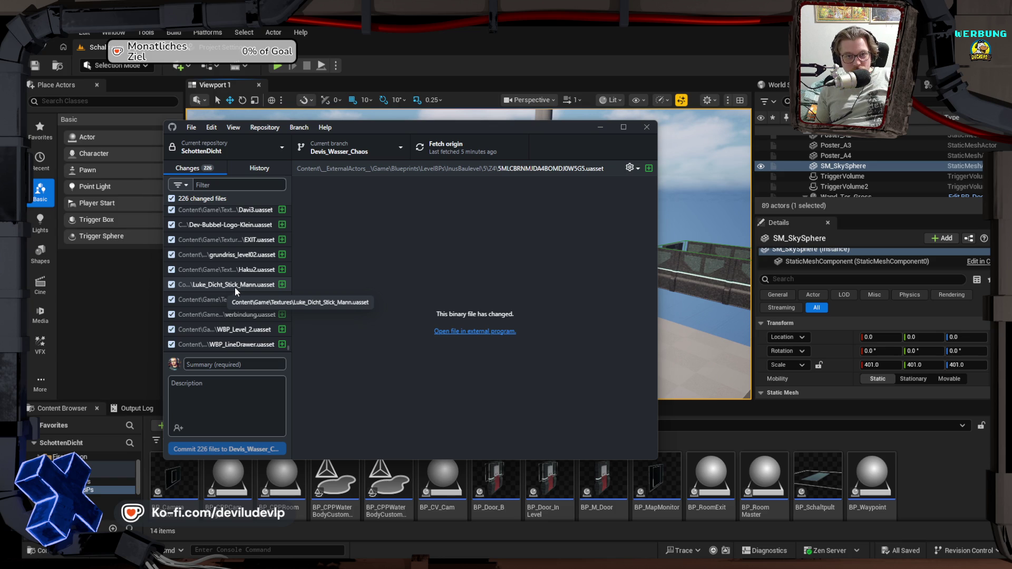
click(259, 168)
click(195, 168)
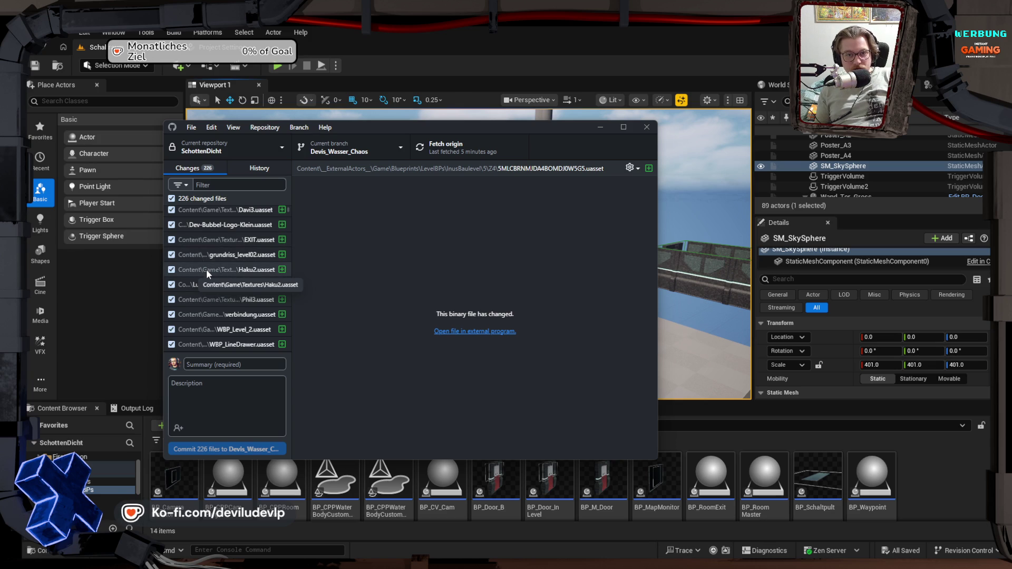
scroll(206, 270, up, 2)
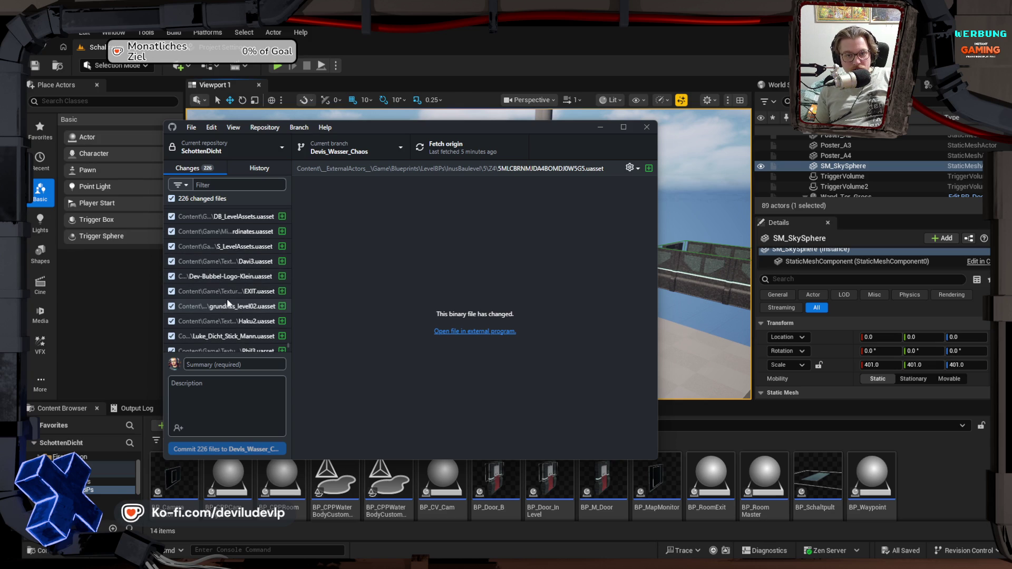
scroll(228, 303, up, 8)
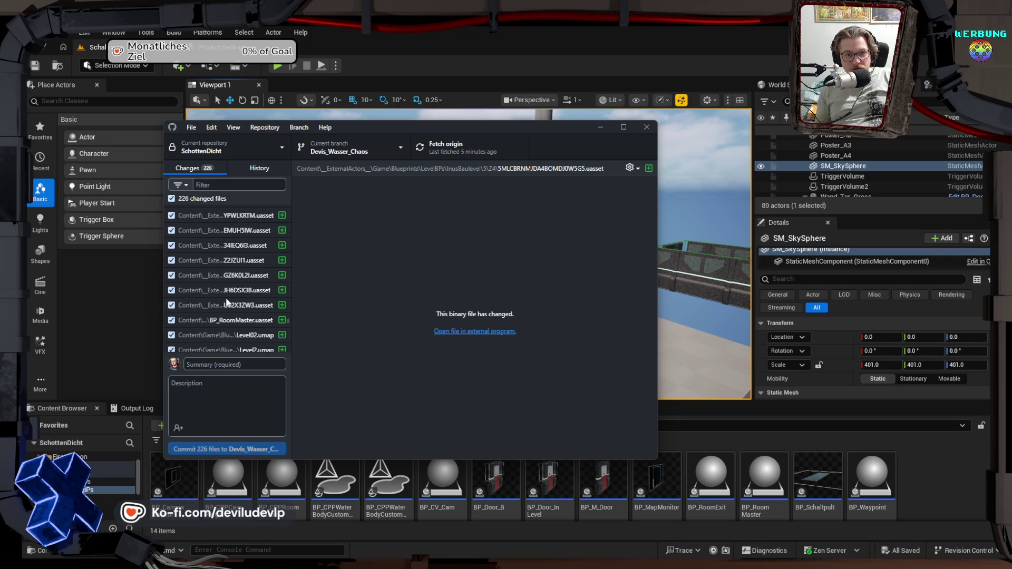
scroll(226, 302, up, 6)
scroll(226, 298, up, 8)
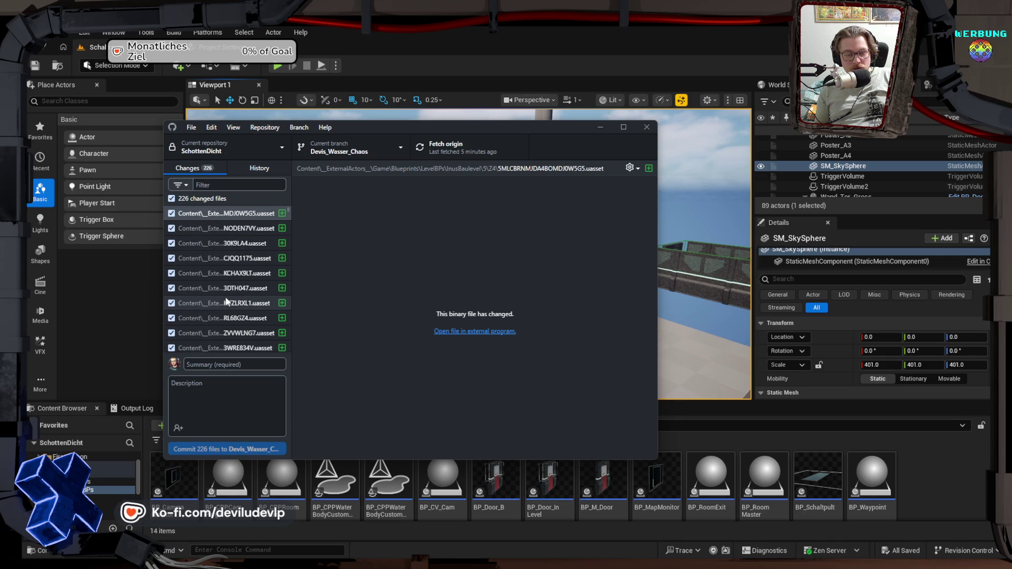
click(221, 364)
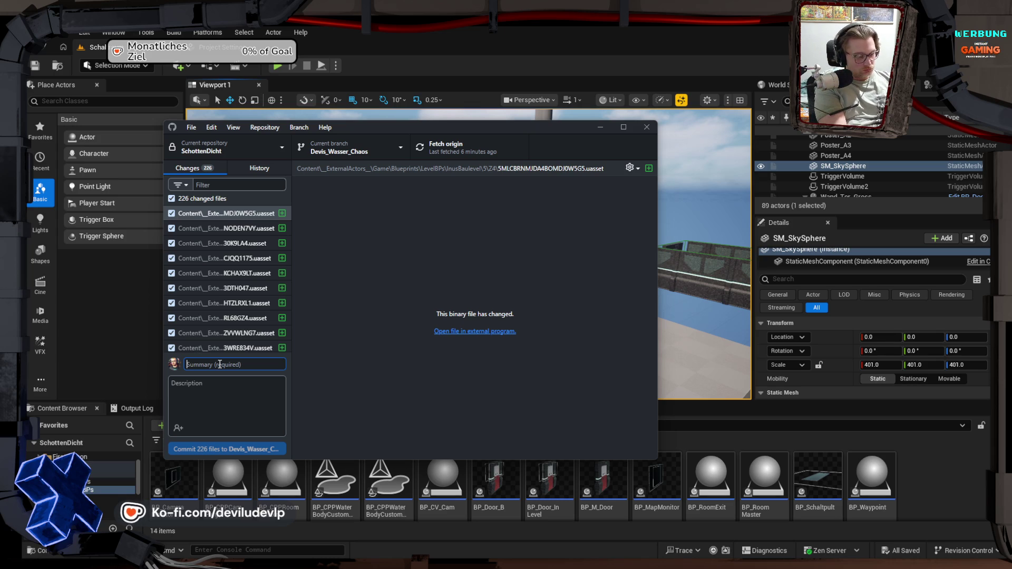
Step: Commit the 226 files as 'Merge Update', push to origin, and view the commit history
text(Merge Update)
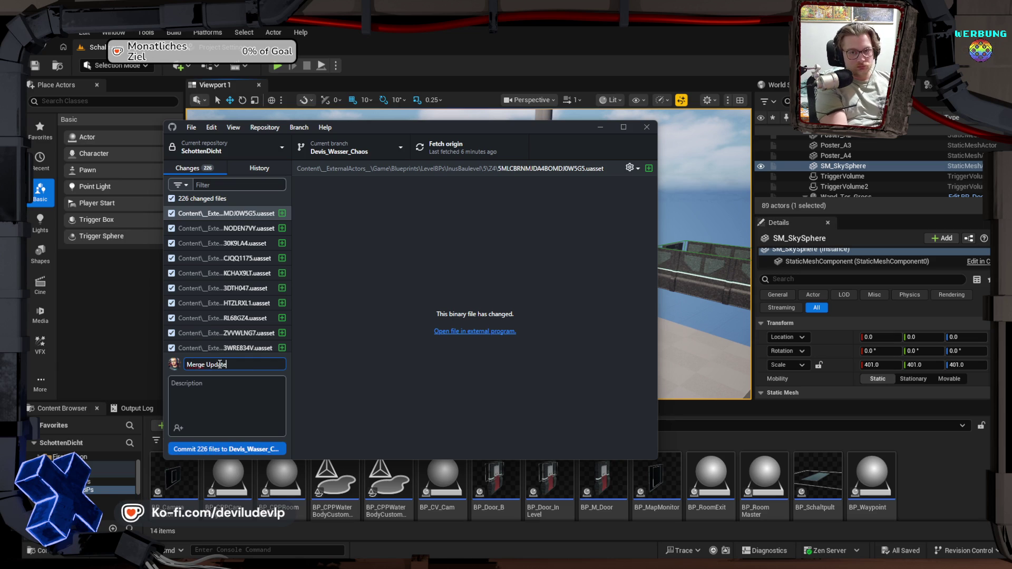
click(242, 451)
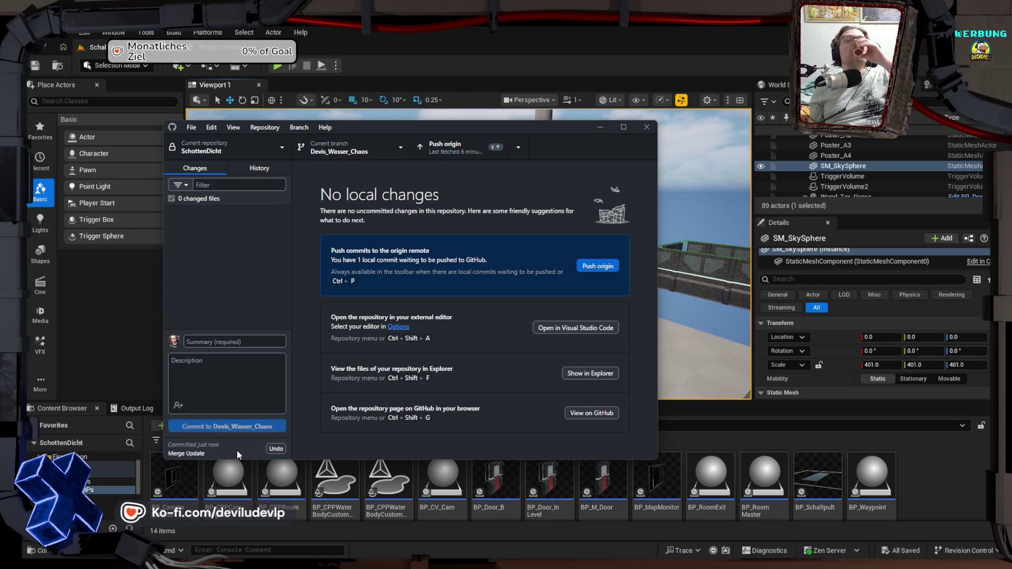
click(461, 144)
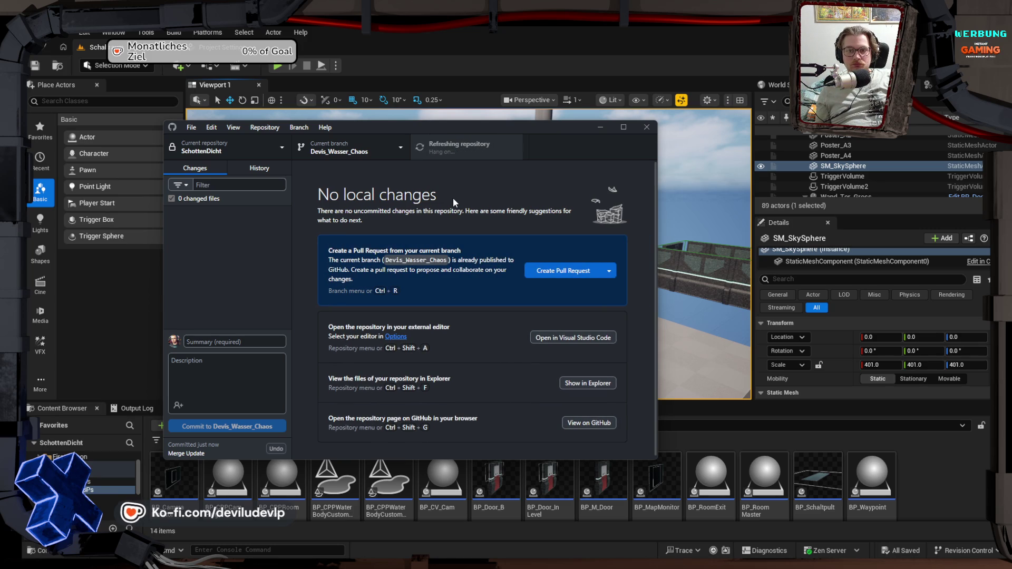
click(259, 169)
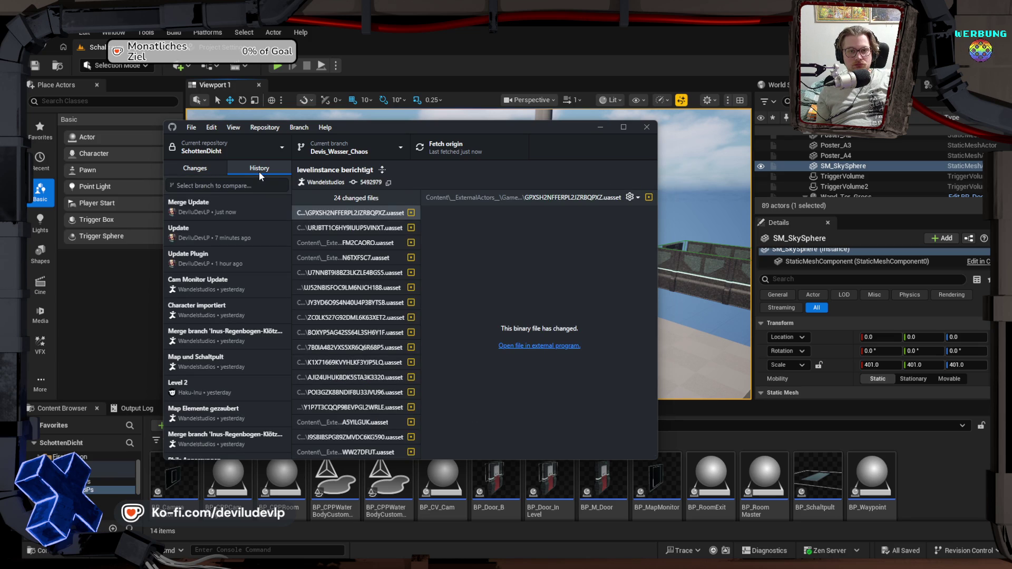
Step: Retry merging origin/PhilsStifte into Devis_Wasser_Chaos after comparing with origin/Inus-Regenbogen-Klötze
click(211, 166)
click(362, 148)
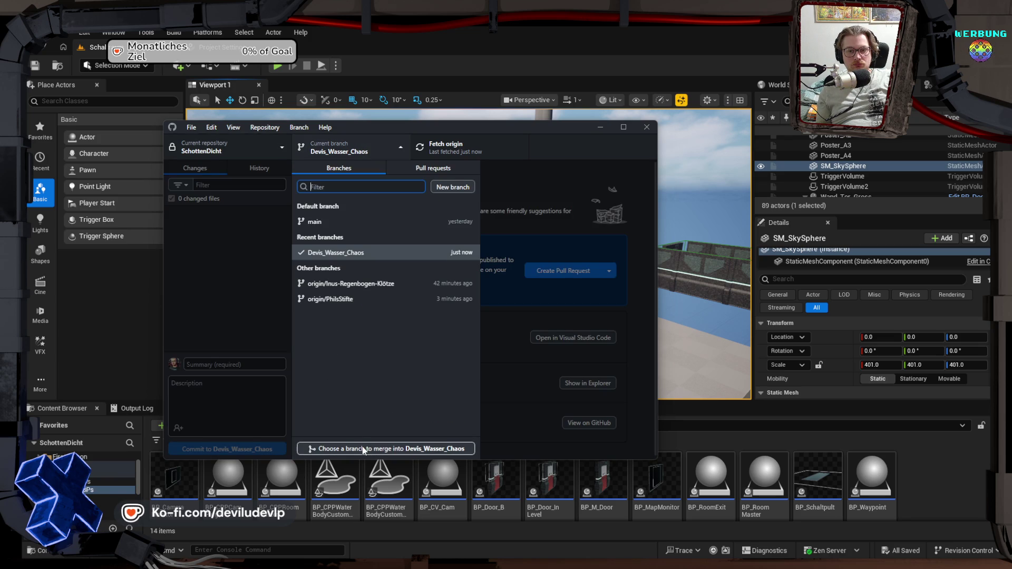
click(362, 448)
click(348, 316)
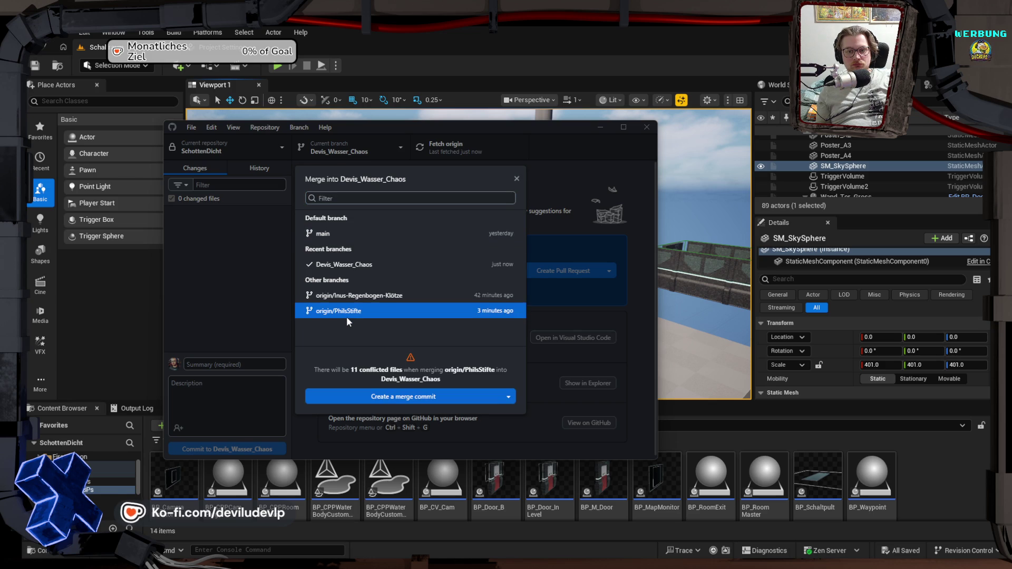
click(354, 296)
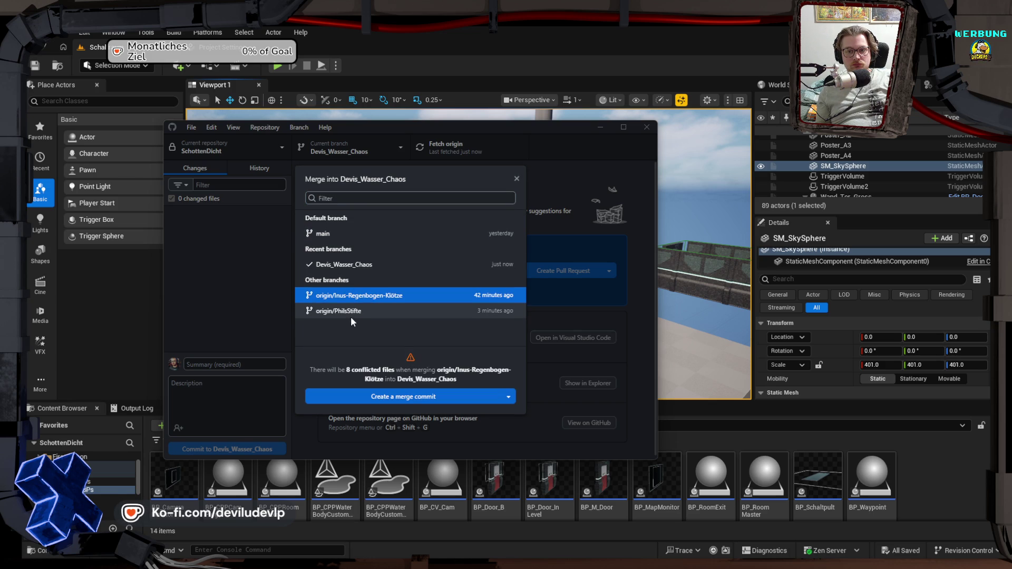
click(350, 315)
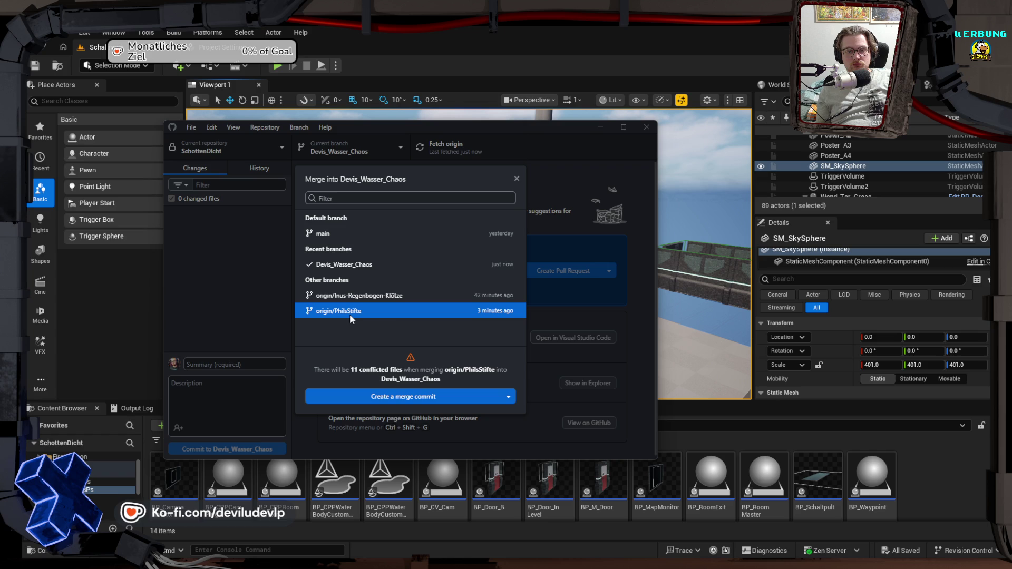
click(410, 399)
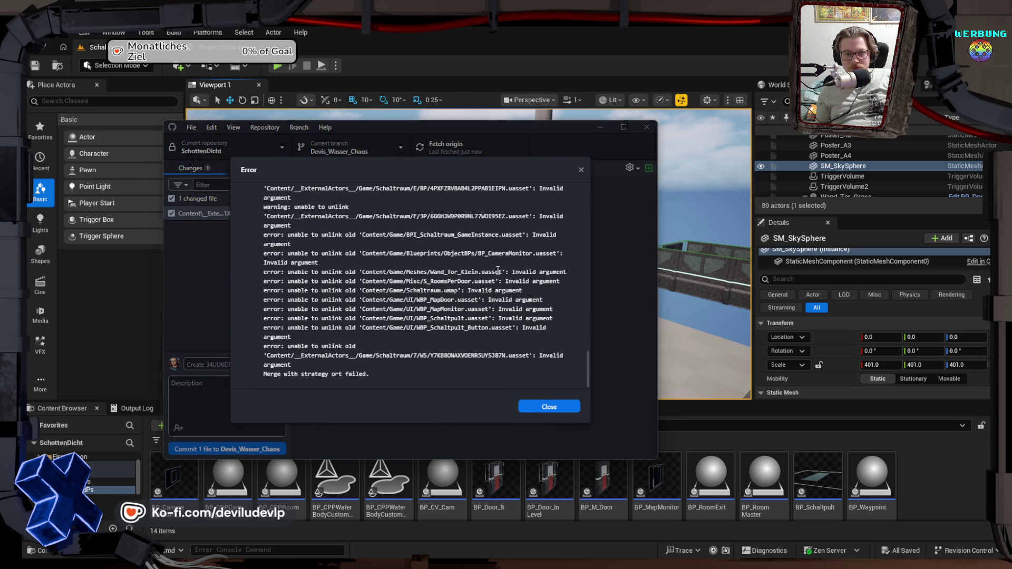
Step: Close the second merge failure error dialog
click(544, 410)
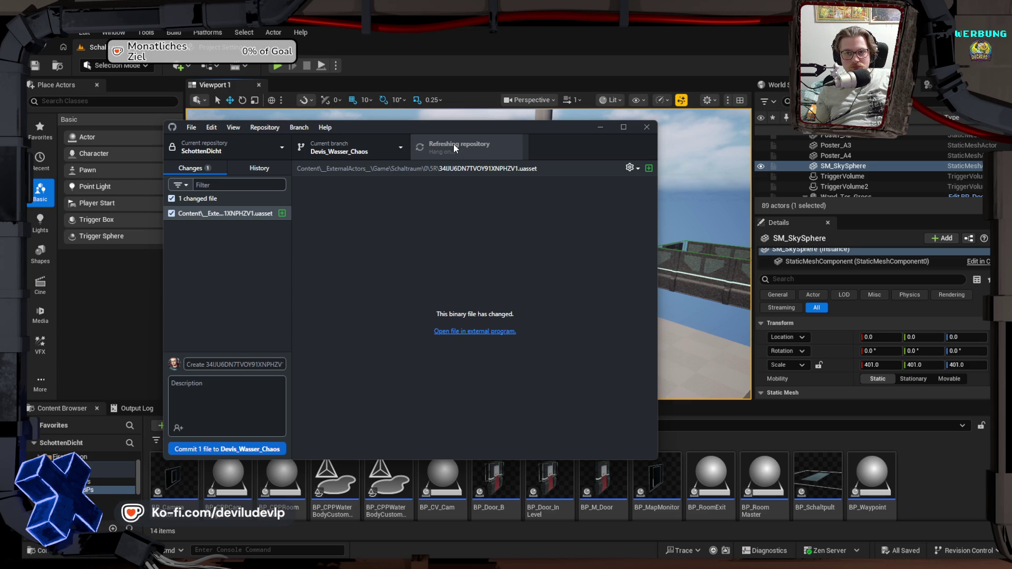
click(371, 148)
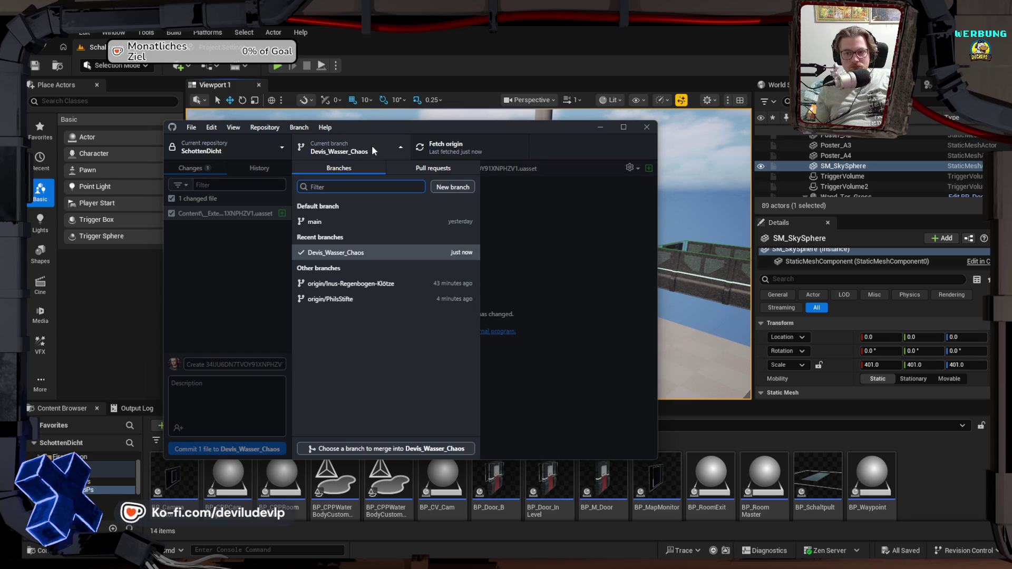
click(329, 296)
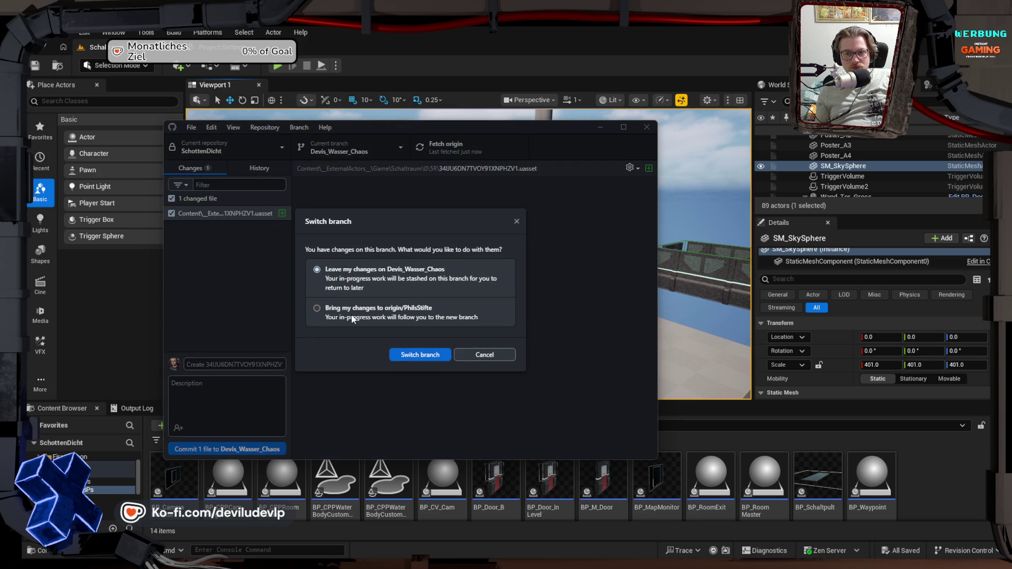
click(484, 354)
click(341, 153)
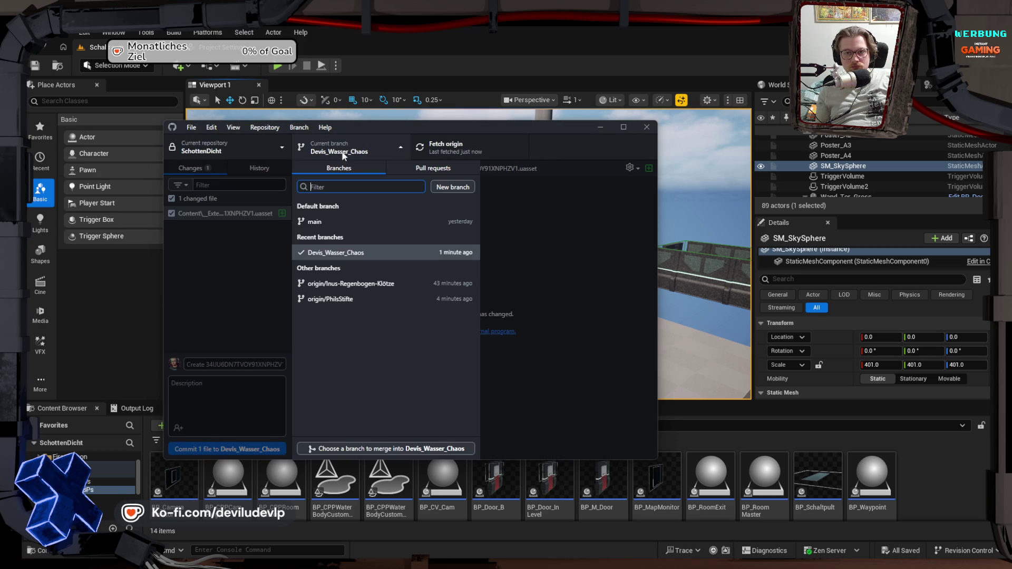
click(353, 448)
click(337, 314)
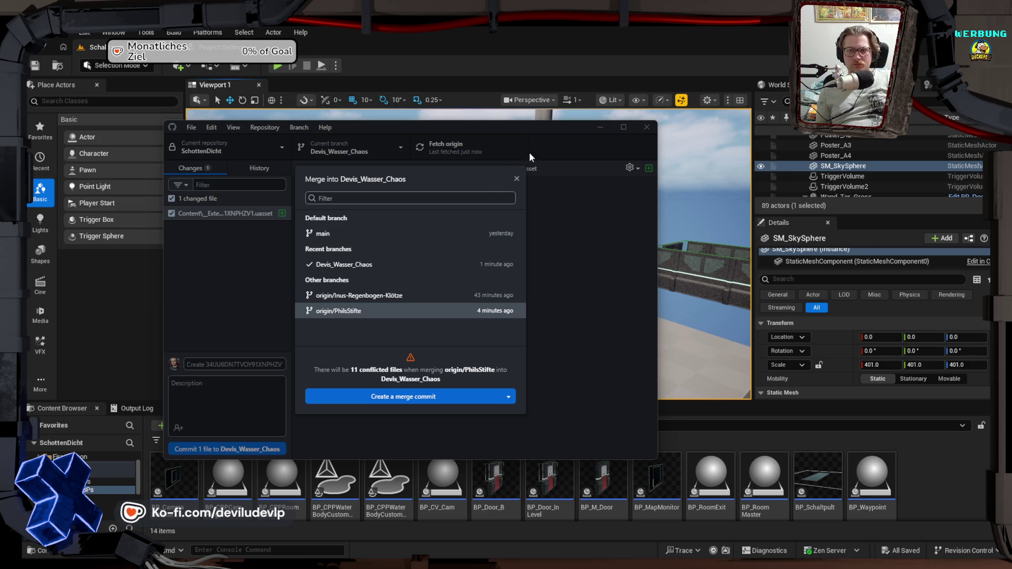
click(516, 179)
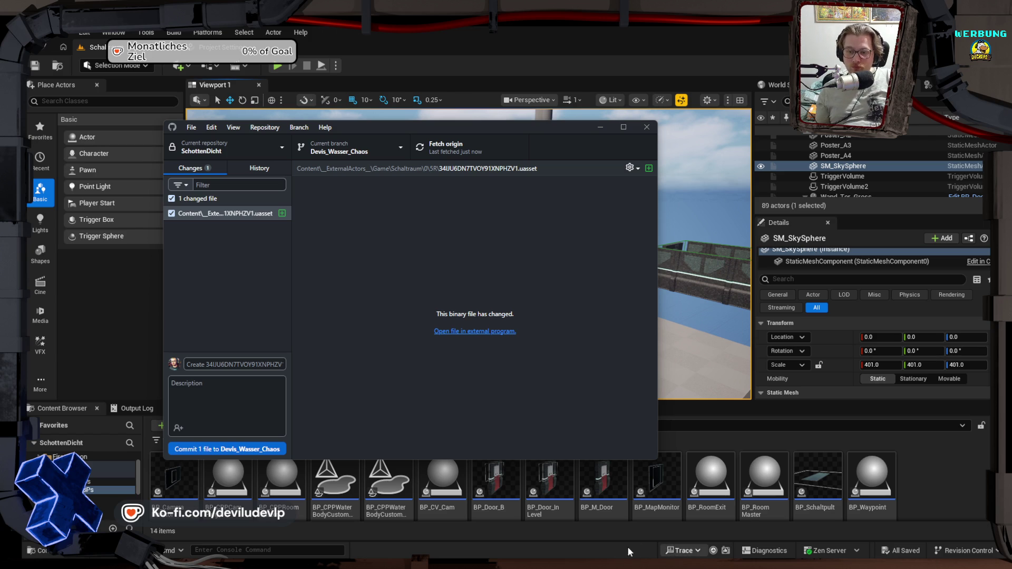
Step: Return to GitHub Desktop and choose Delete on the Devis_Wasser_Chaos branch's context menu
mouse_move(586, 566)
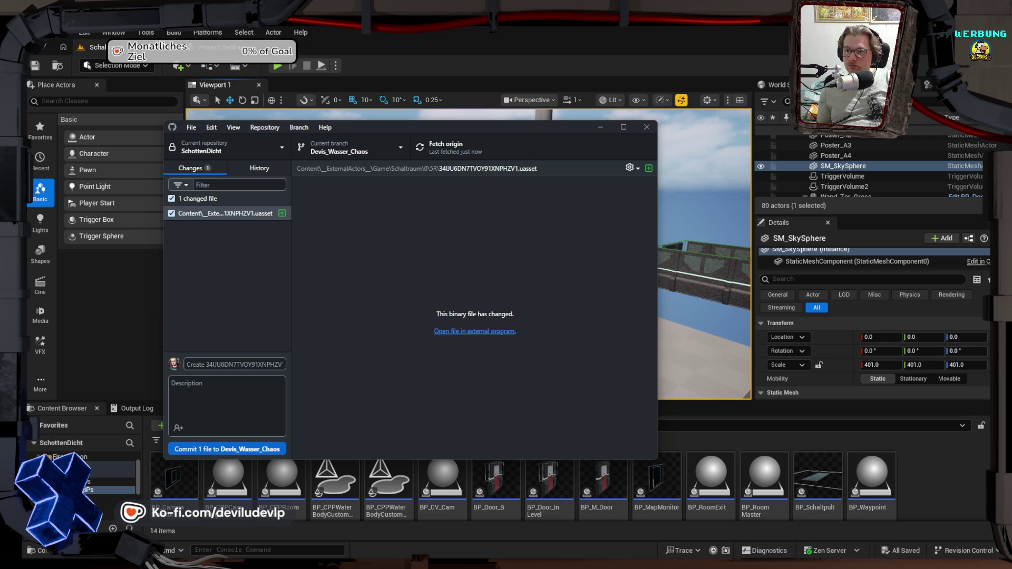
key(alt+Tab)
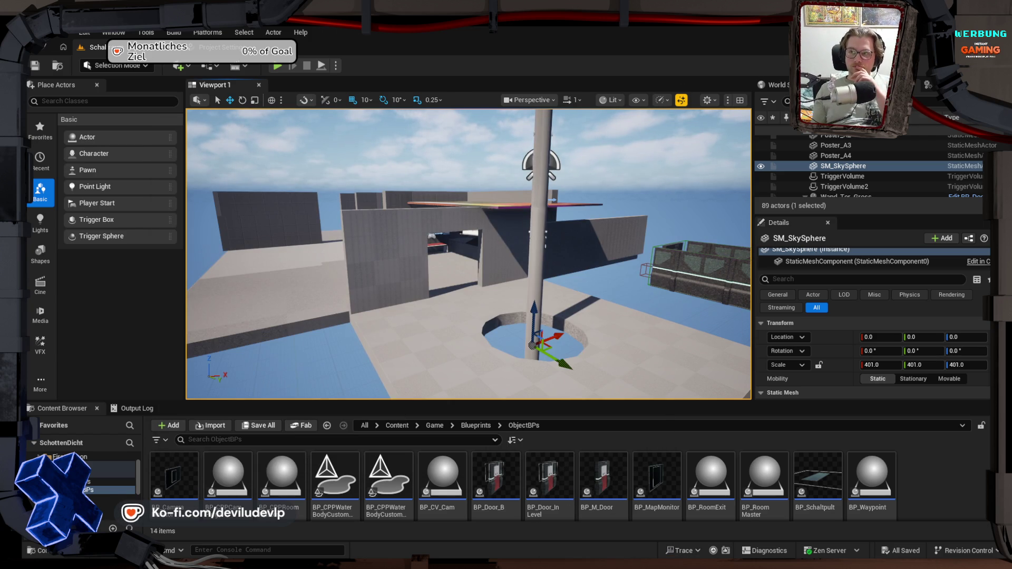
key(alt+Tab)
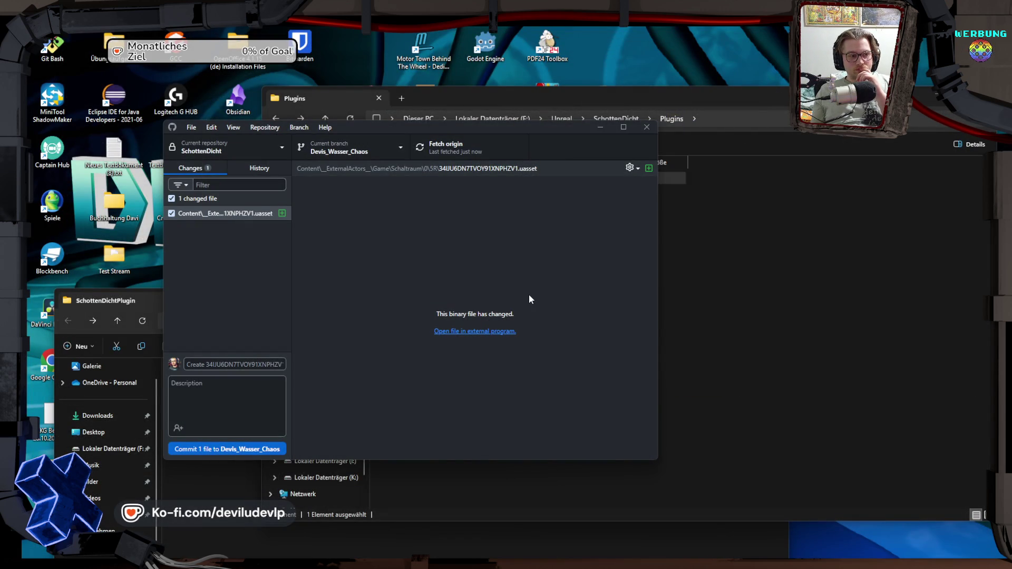
click(389, 149)
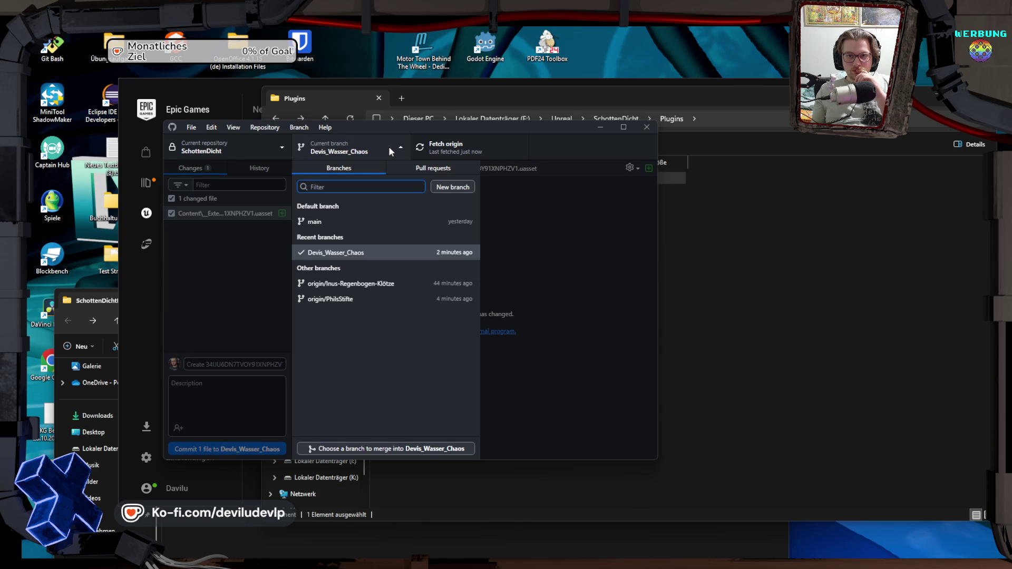
right_click(348, 254)
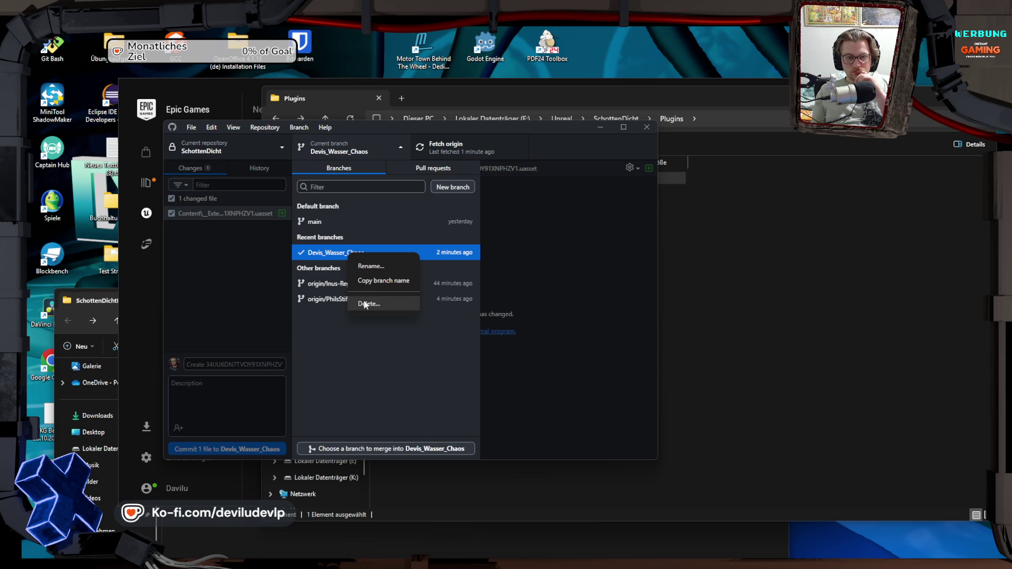
click(365, 305)
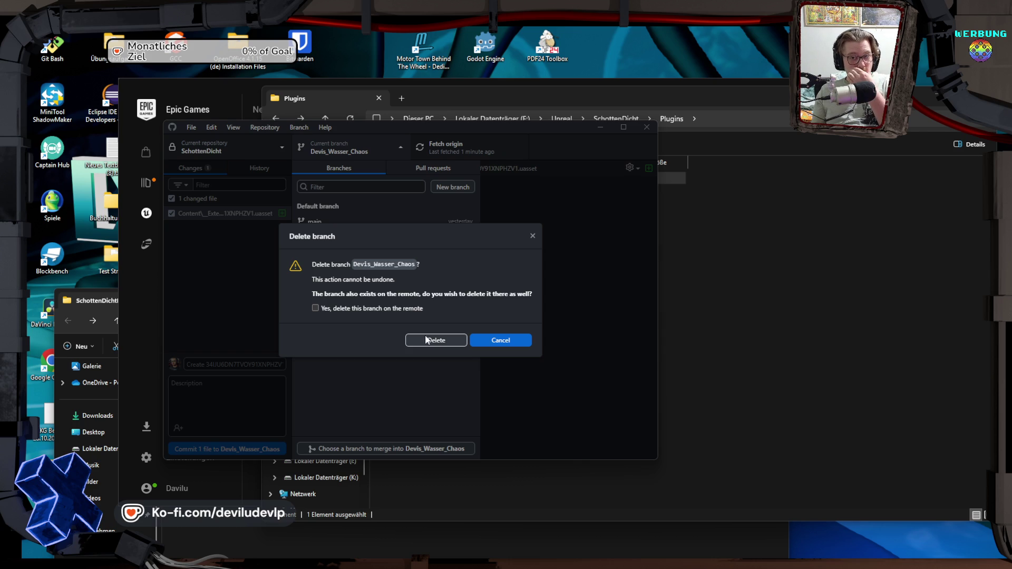
Step: Delete Devis_Wasser_Chaos both locally and on the remote
click(382, 307)
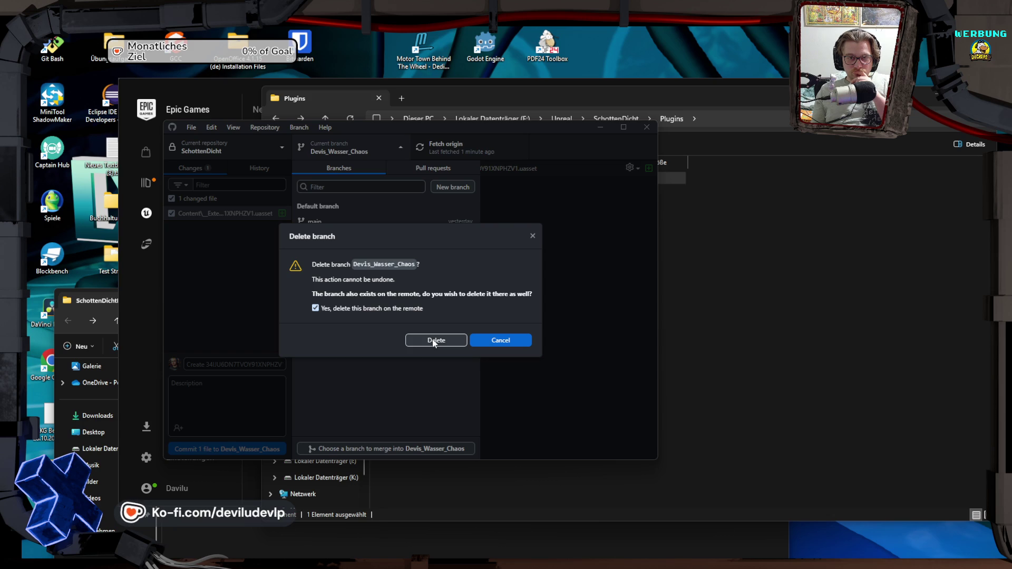
click(434, 341)
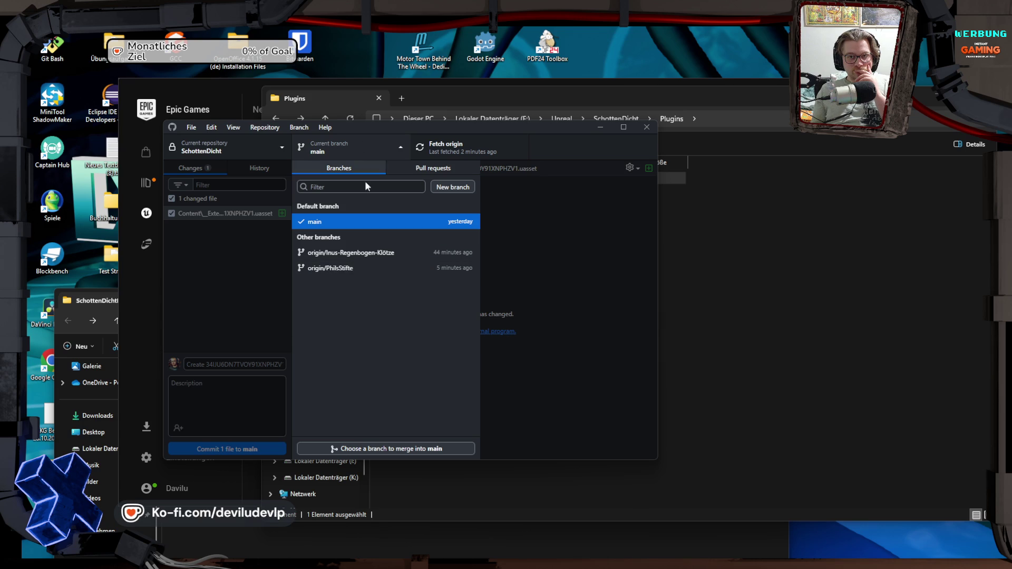
click(454, 185)
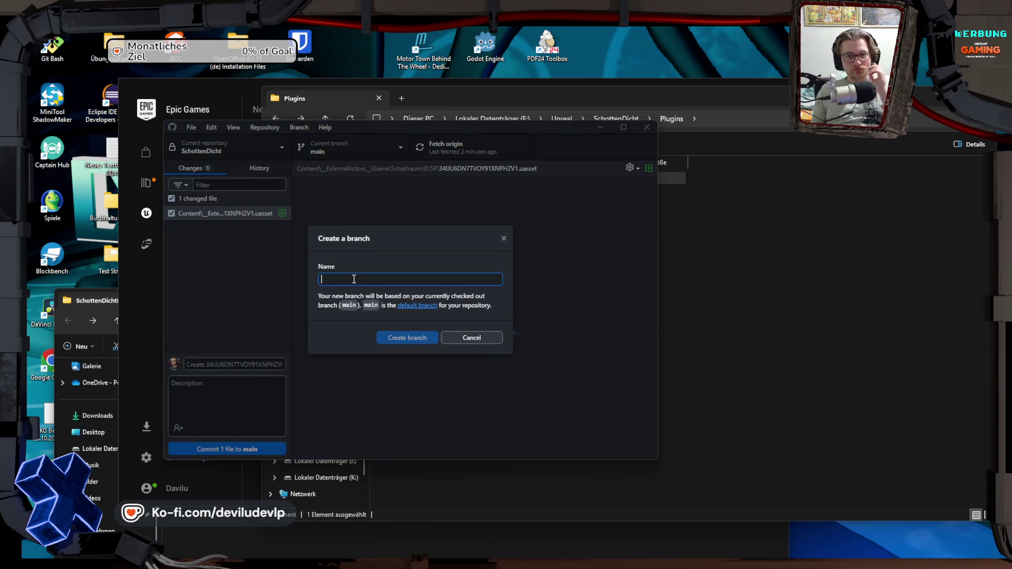
text(Dev)
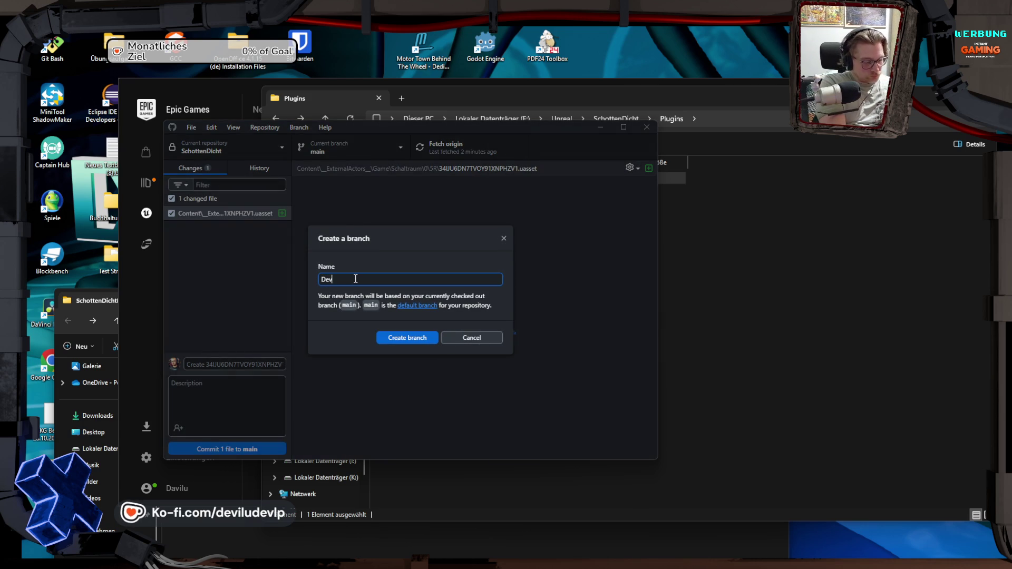
text(is_Wasser)
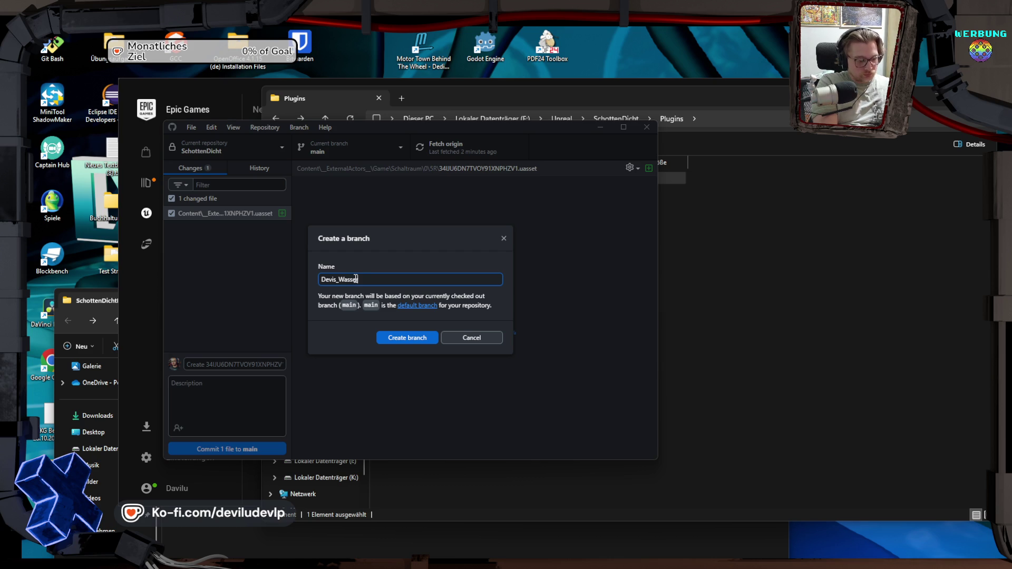
text(_Chaos)
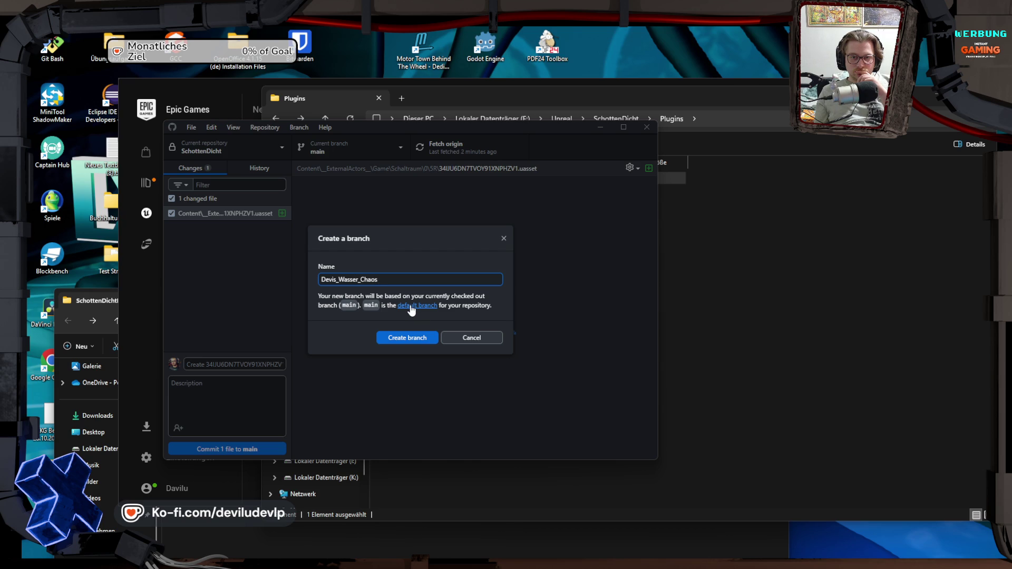
click(412, 306)
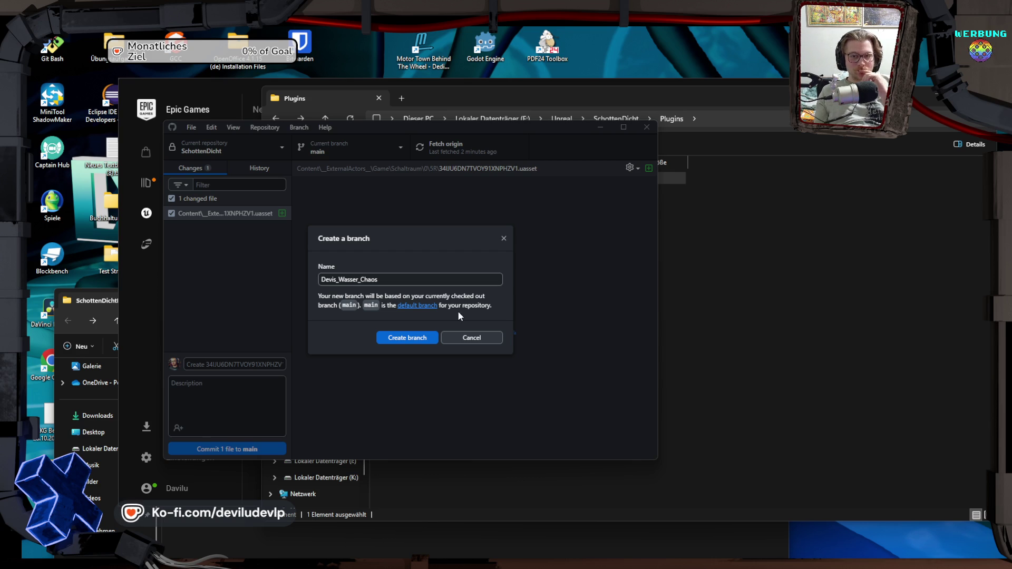
click(473, 335)
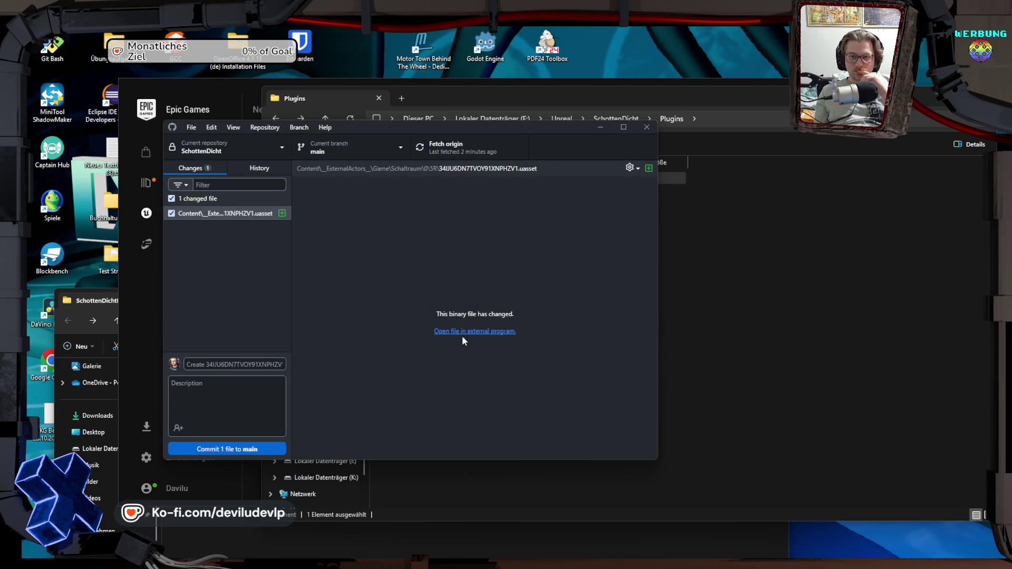
Step: Switch to origin/PhilsStifte, bringing the uncommitted changes along
click(350, 147)
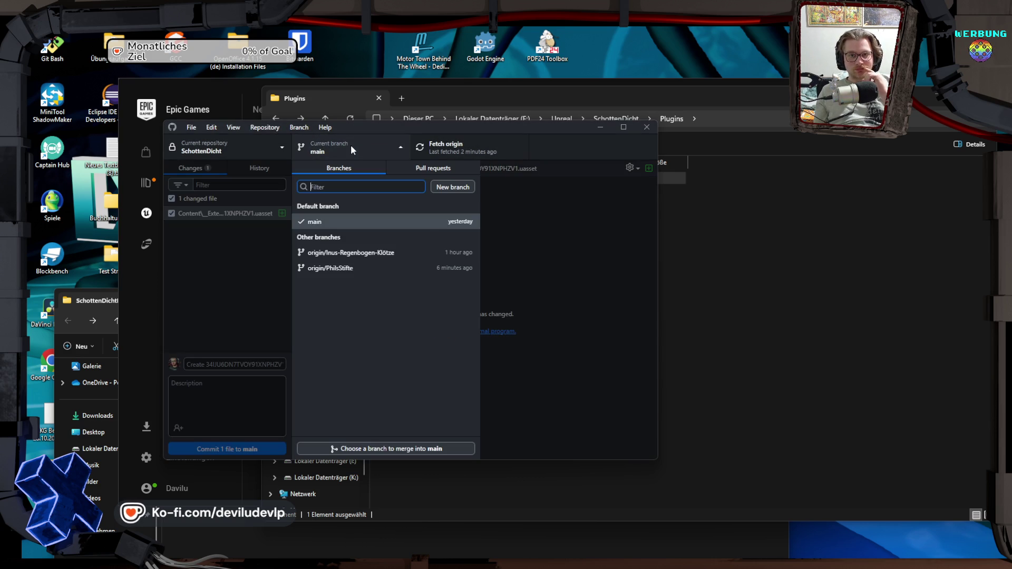
click(343, 269)
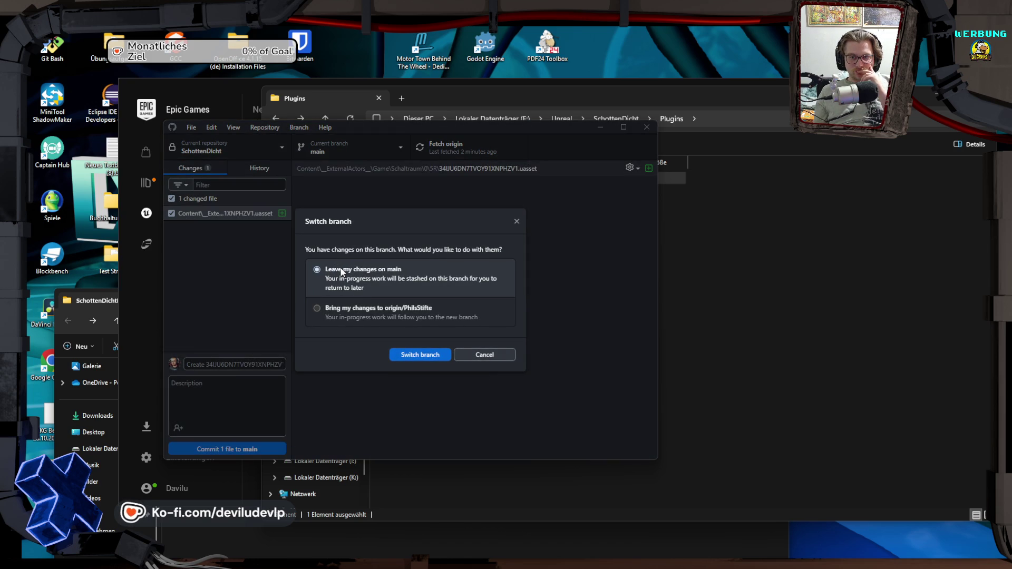
click(349, 311)
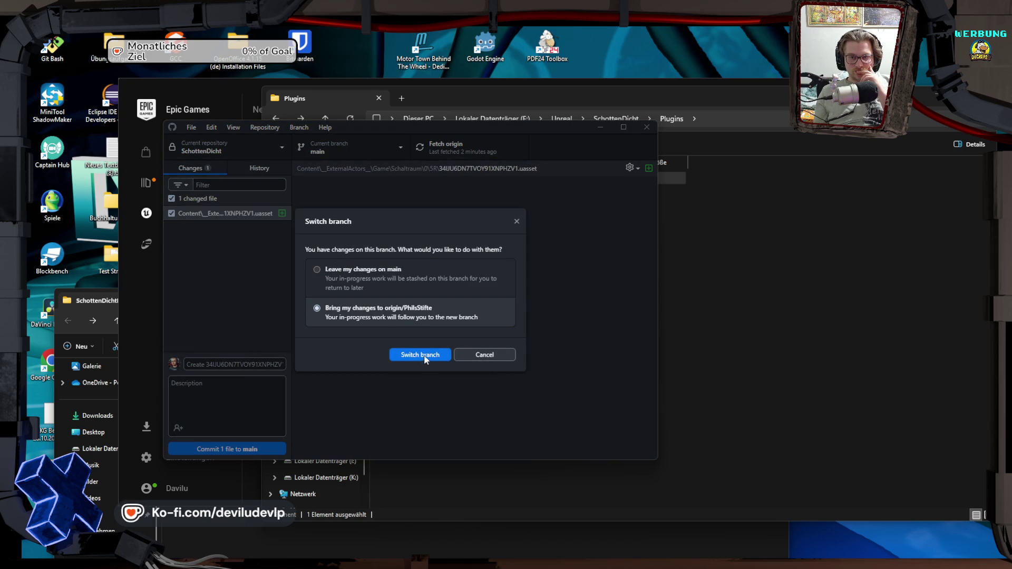
click(422, 355)
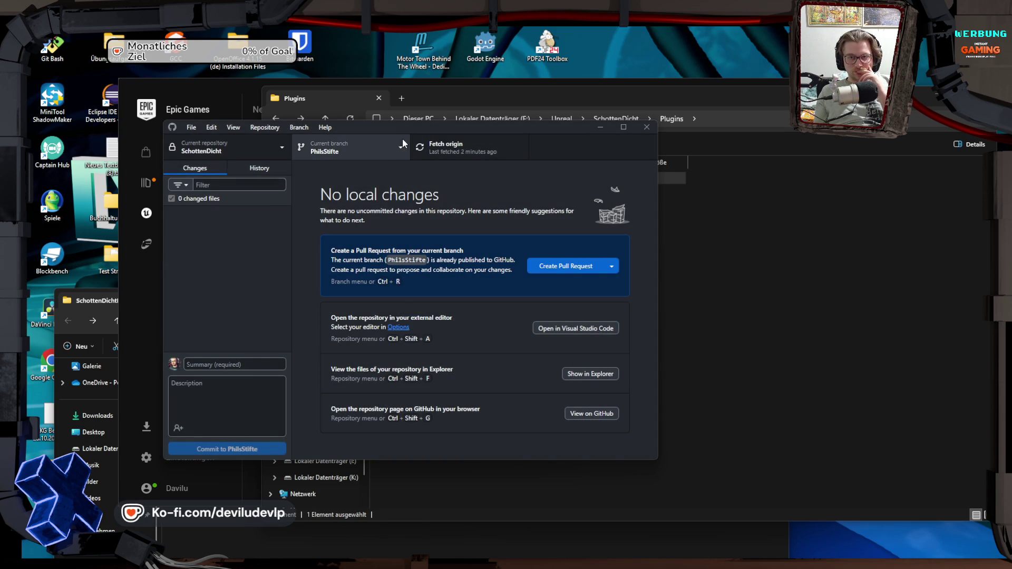
Step: Create Devis_Wasser_Chaos based on PhilsStifte, publish it to the remote, and minimize GitHub Desktop
click(400, 144)
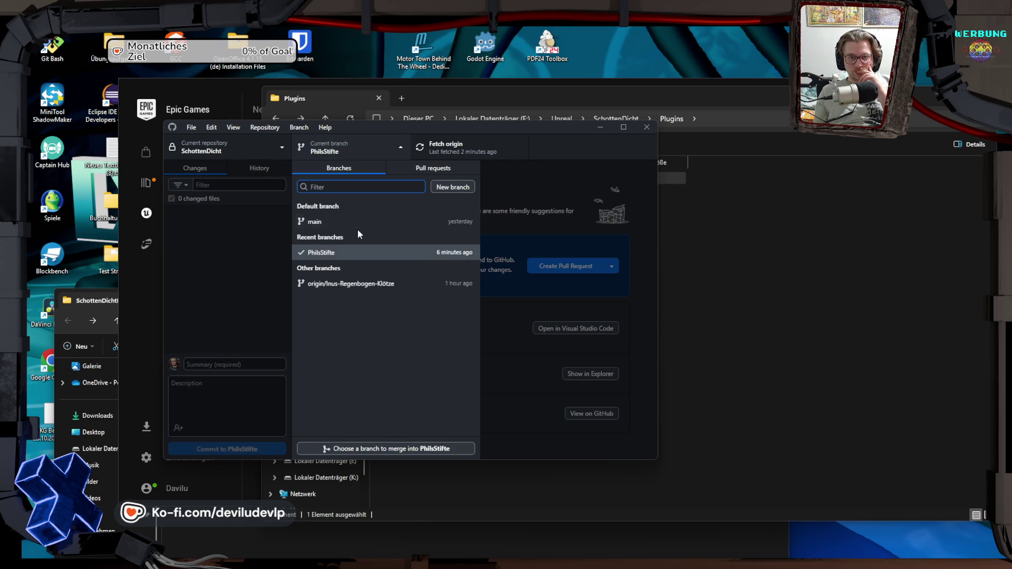
click(452, 186)
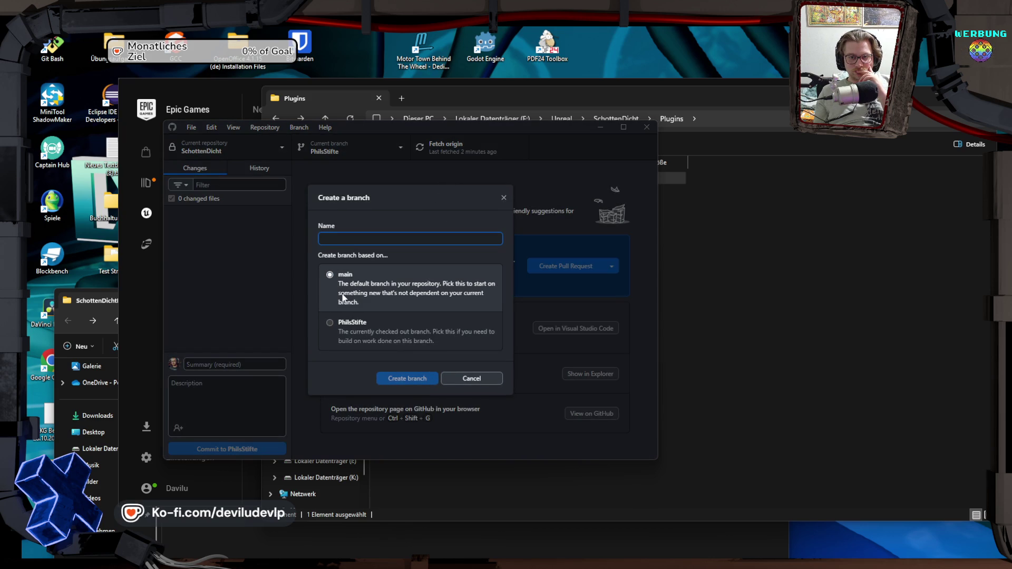
click(354, 326)
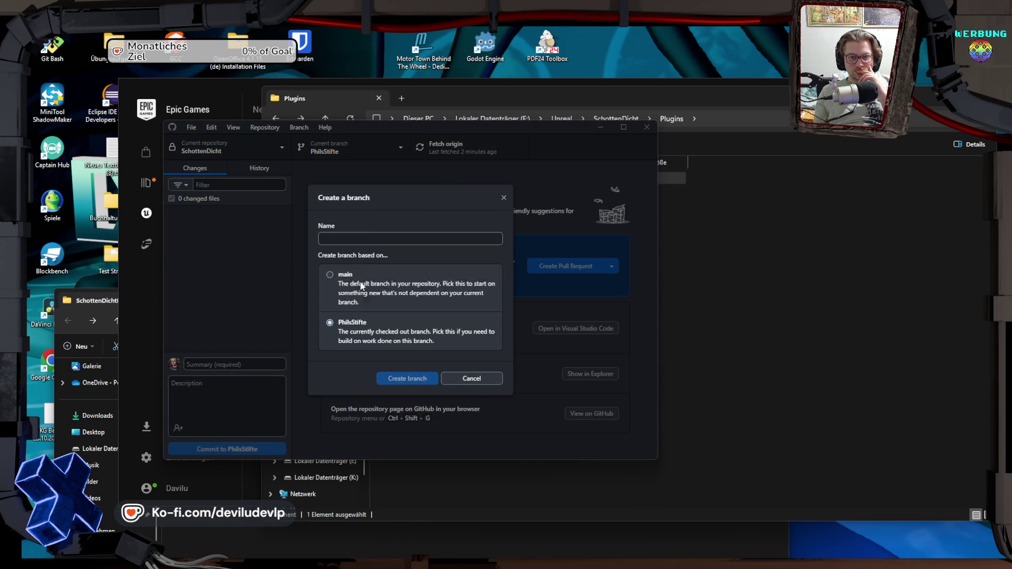
click(349, 240)
text(Devis_Wa)
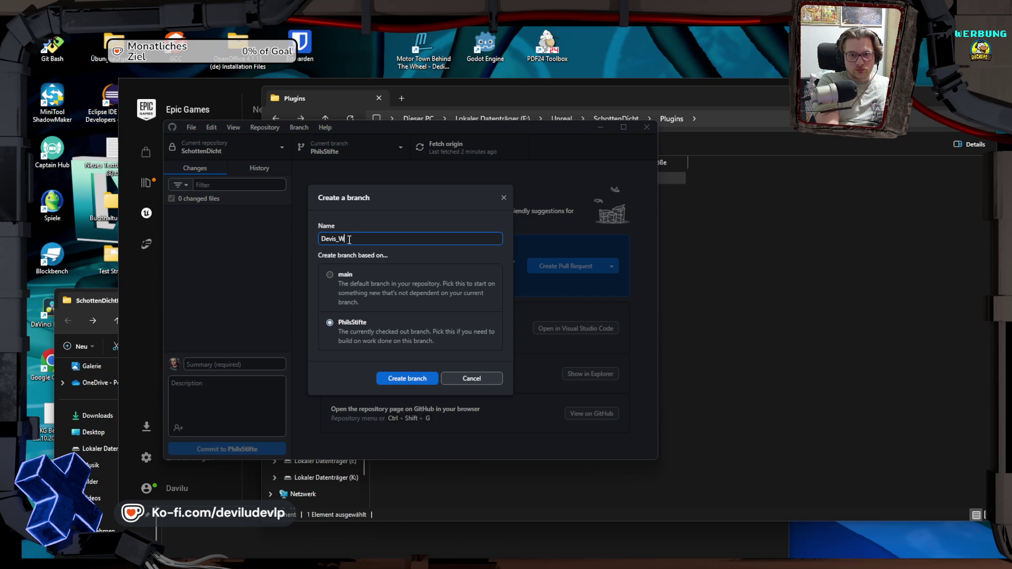
text(sser_Chaos)
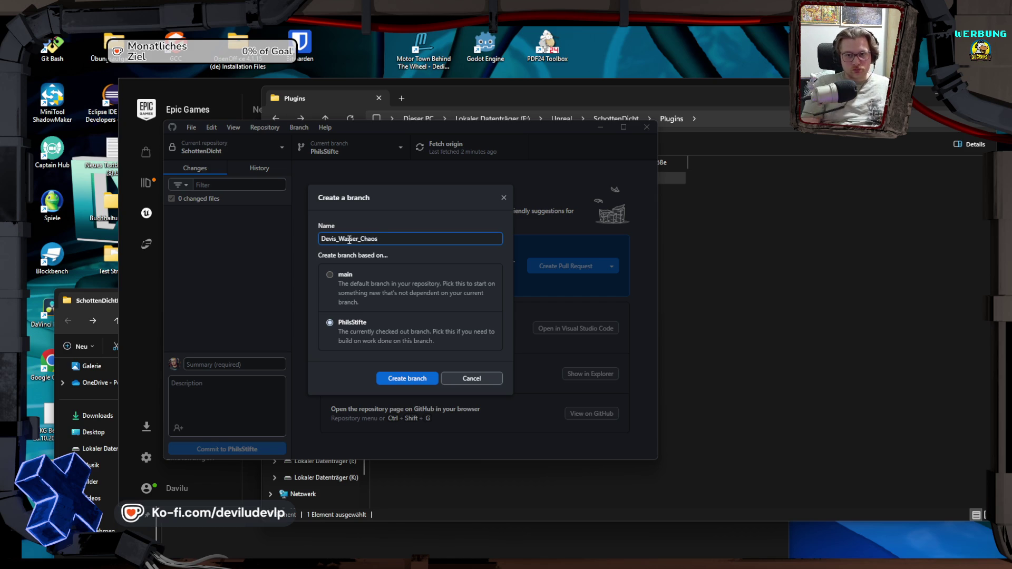
click(410, 385)
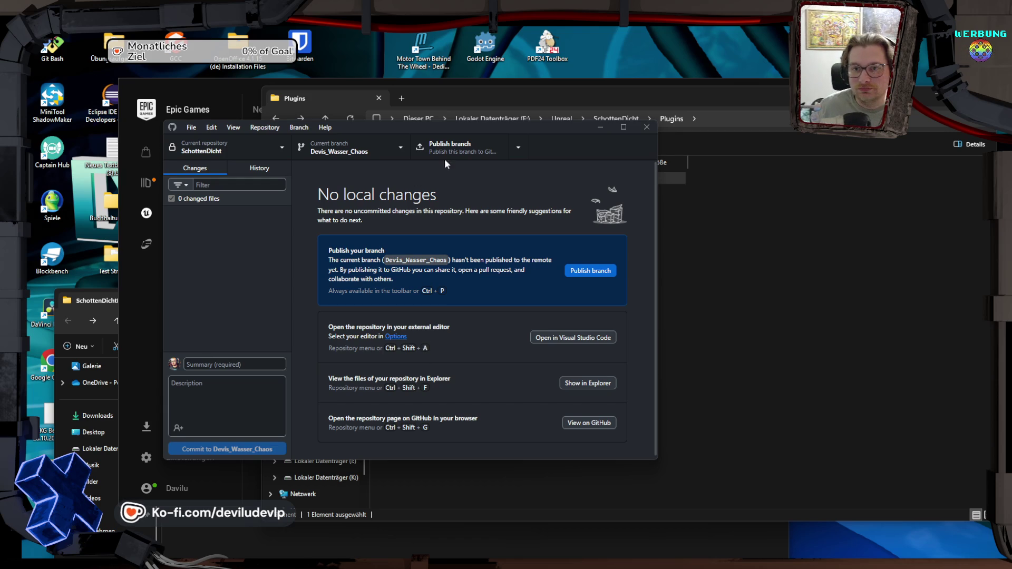
click(463, 151)
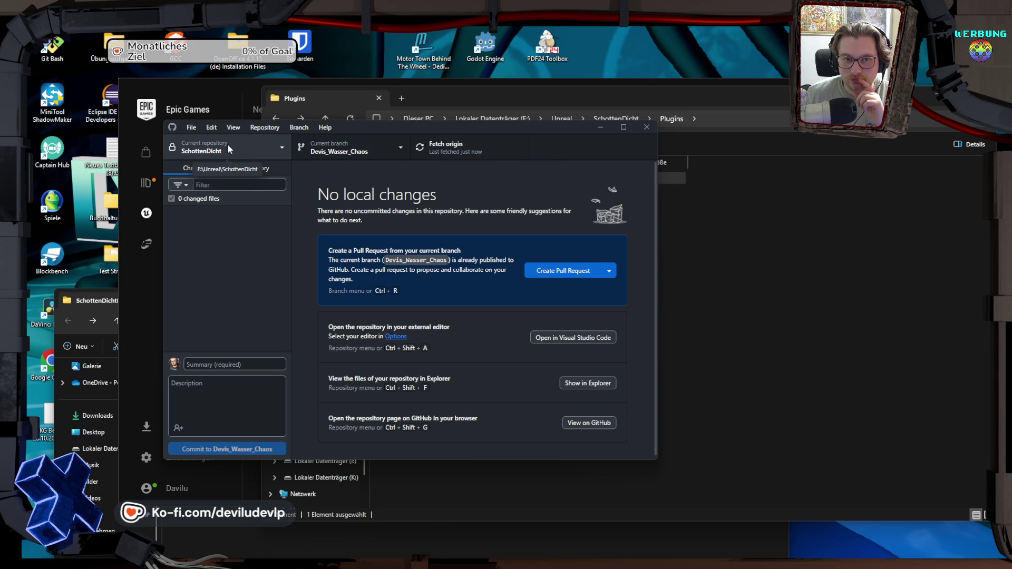
click(600, 127)
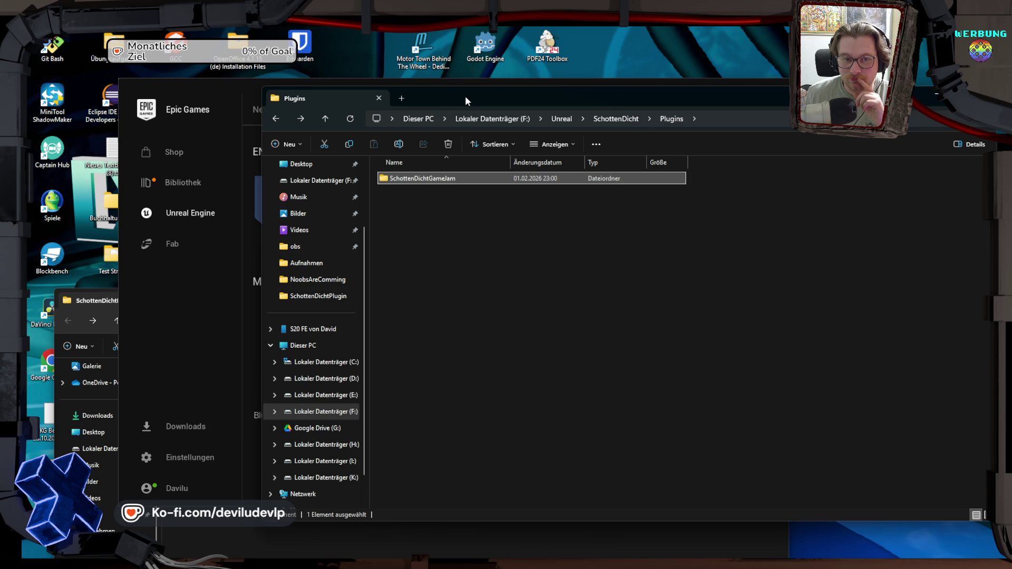
Step: Launch SchottenDicht from the launcher's Bibliothek and bring the Unreal editor to the front
click(432, 81)
scroll(566, 282, down, 5)
scroll(564, 280, down, 1)
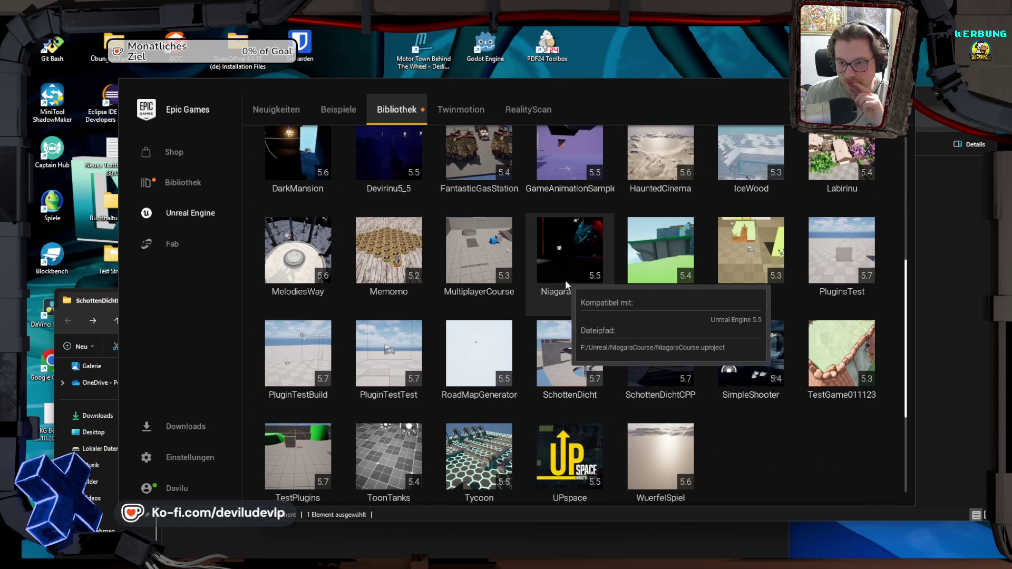
click(565, 359)
double_click(564, 358)
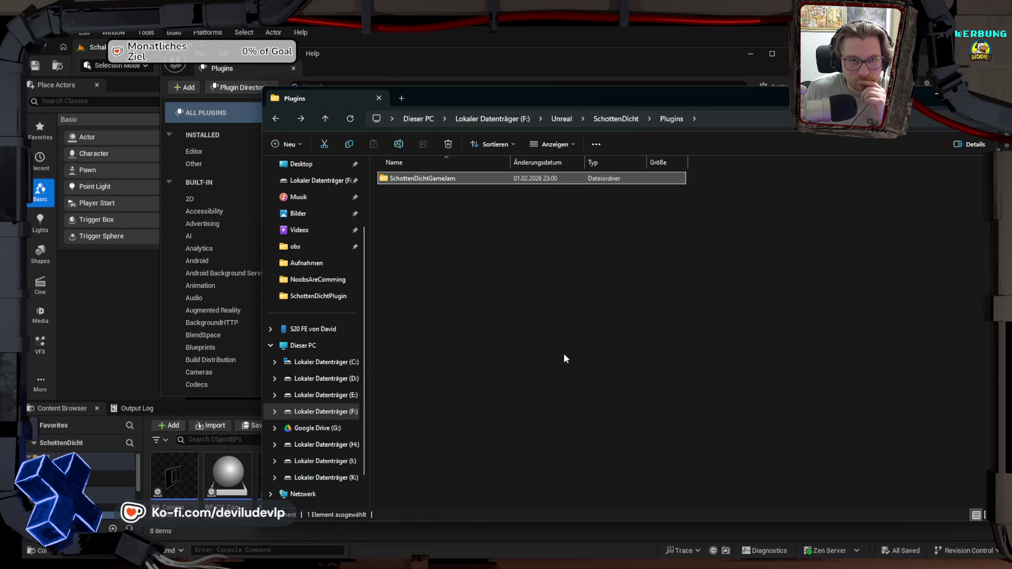
click(409, 56)
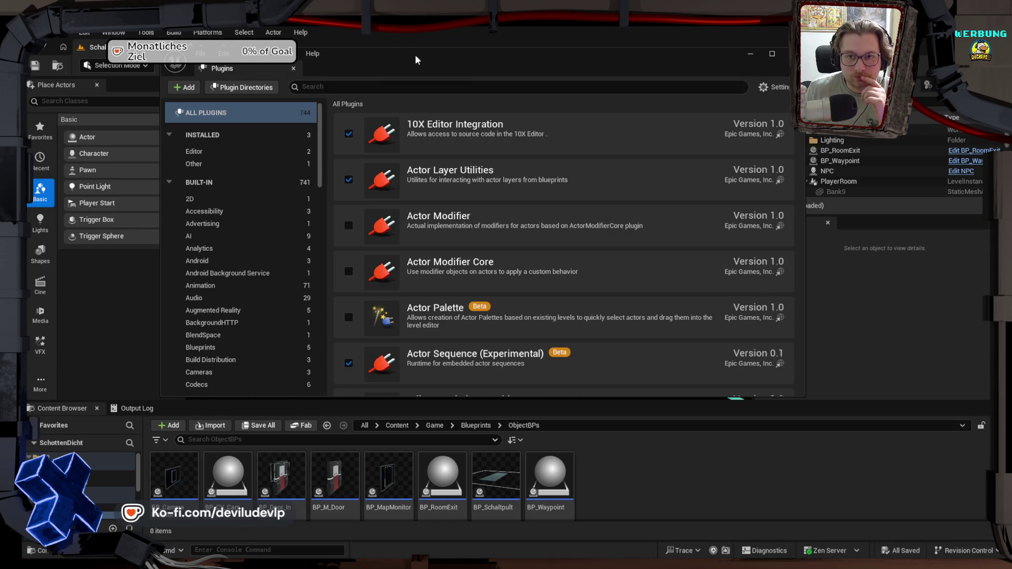
Step: Close the plugins list and look around the room, toggling viewport view and show options
click(744, 58)
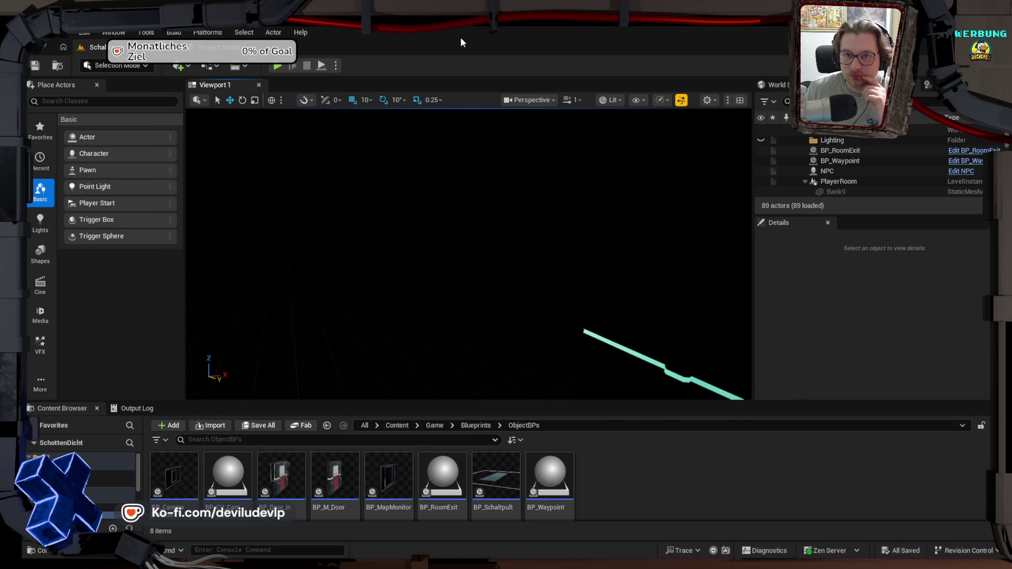
mouse_move(443, 296)
mouse_down()
mouse_move(463, 378)
mouse_move(474, 343)
mouse_move(464, 326)
mouse_move(453, 338)
mouse_move(463, 311)
mouse_move(453, 300)
mouse_move(464, 292)
mouse_move(458, 279)
mouse_up()
drag(645, 115, 645, 115)
click(610, 101)
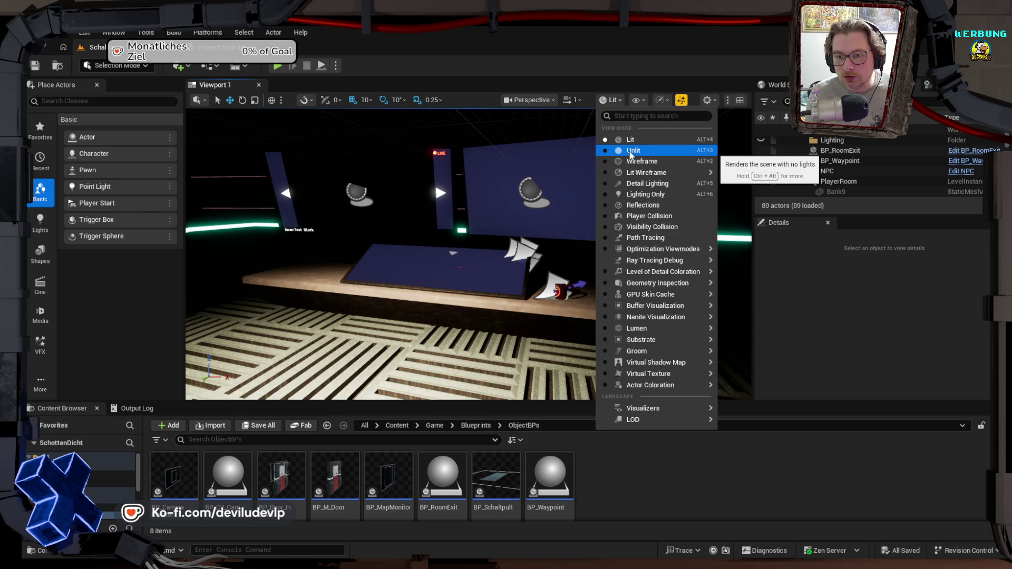
click(611, 100)
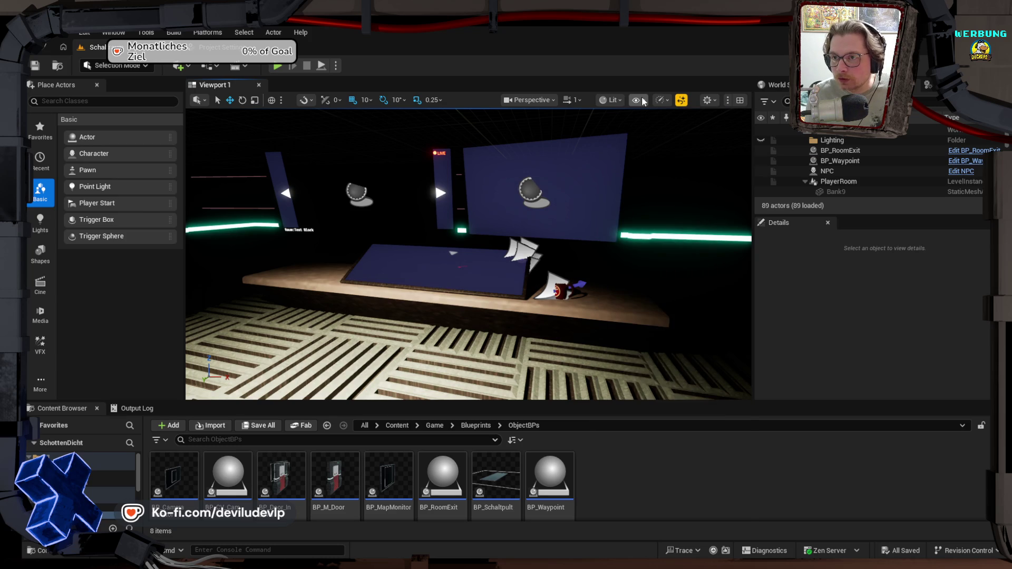
click(637, 100)
click(565, 280)
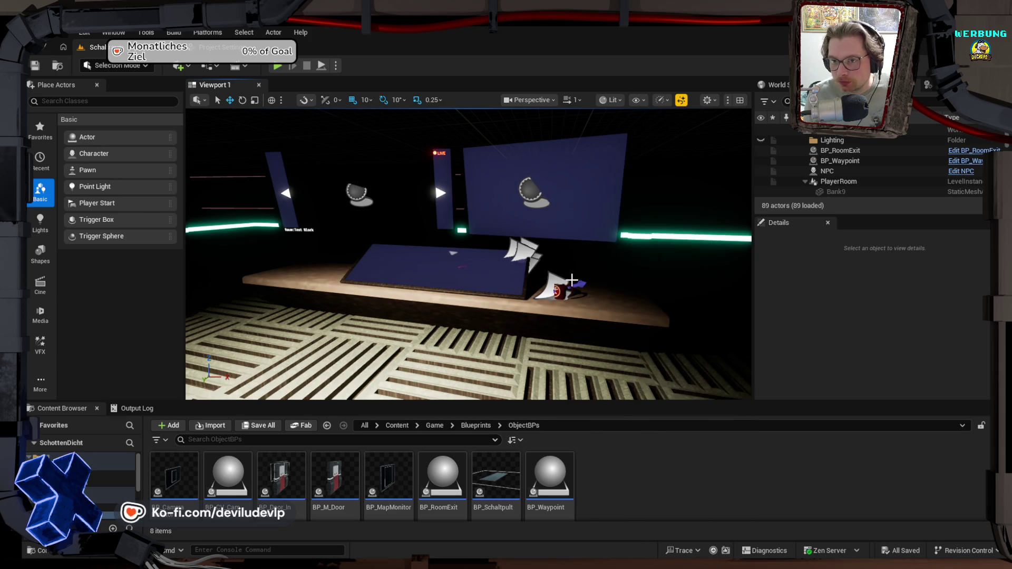
key(Up)
key(Down)
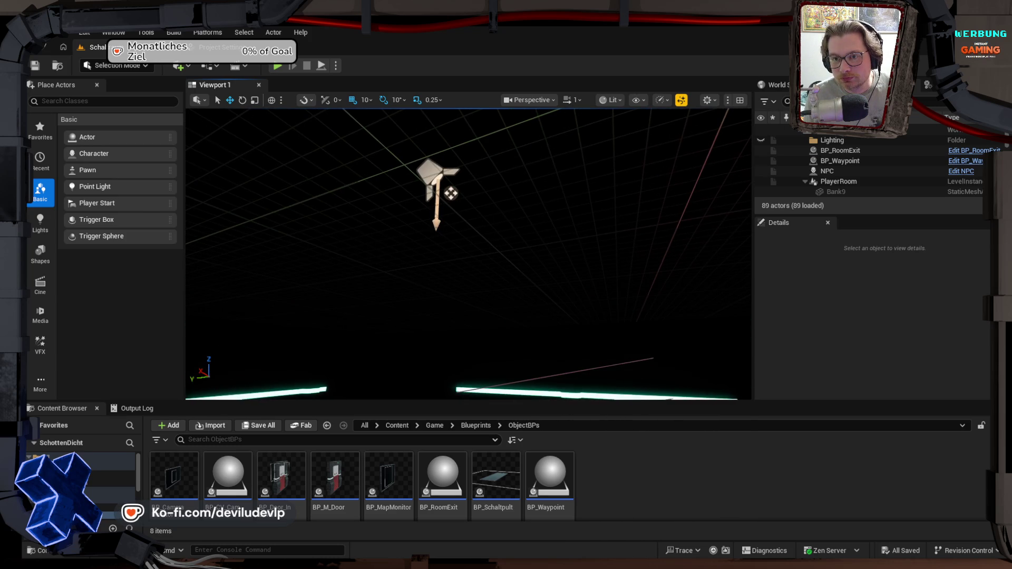
Step: Select the PlayerRoom level instance, frame it, and enter Level Instance Edit on it
click(557, 323)
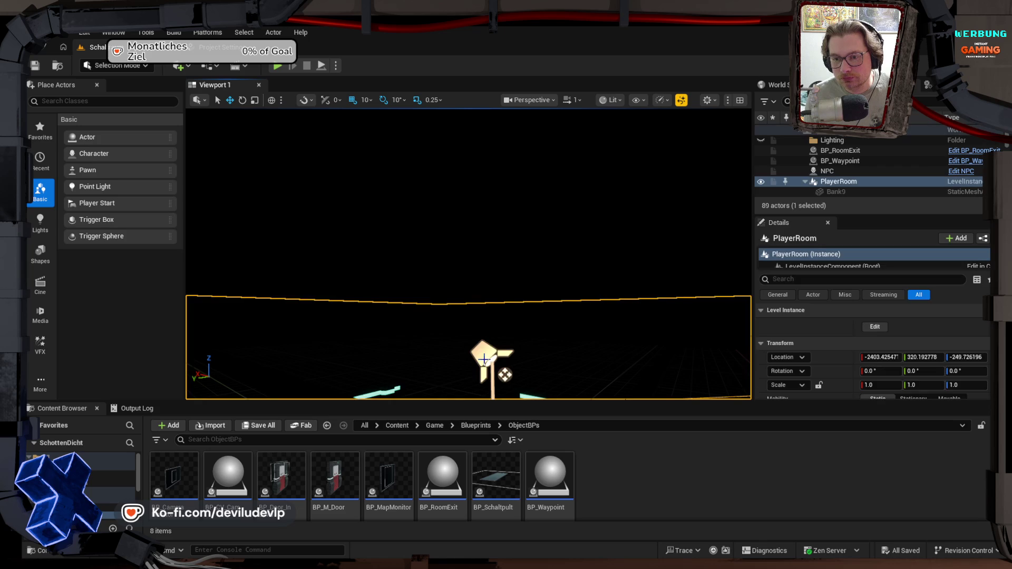
mouse_move(558, 323)
mouse_down()
mouse_move(551, 249)
mouse_move(585, 232)
mouse_up()
scroll(813, 361, down, 10)
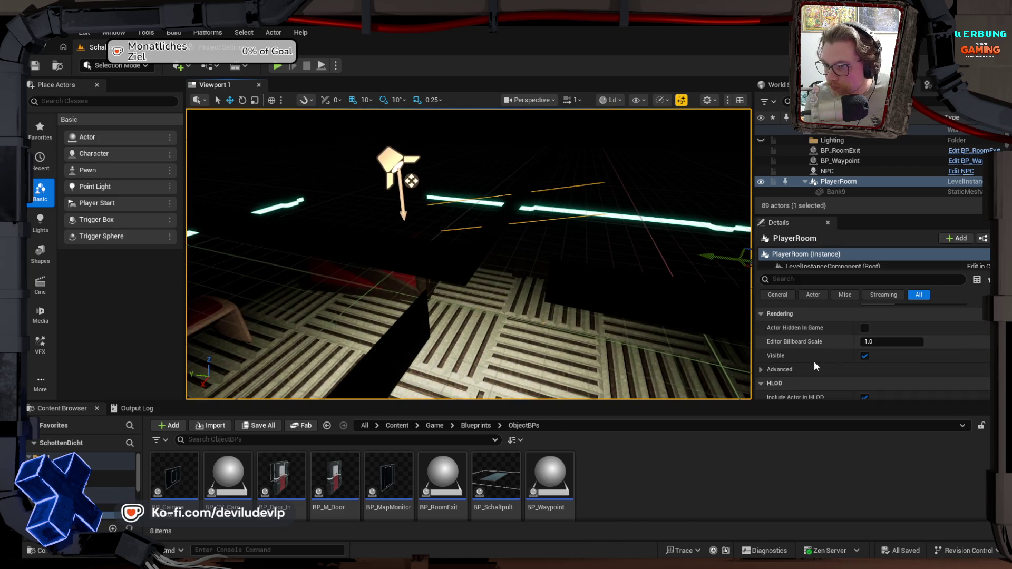
scroll(814, 361, down, 10)
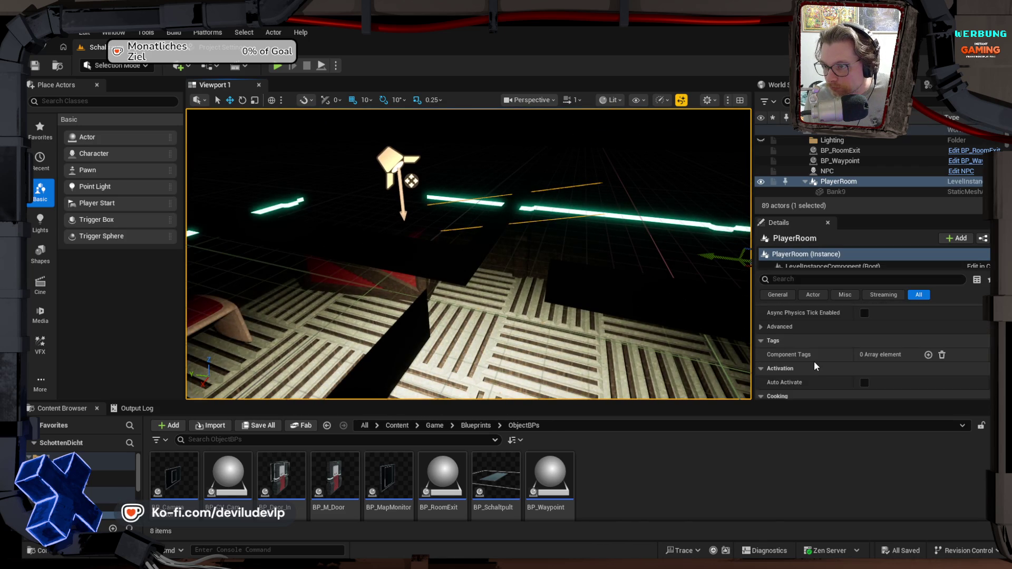
scroll(813, 357, up, 5)
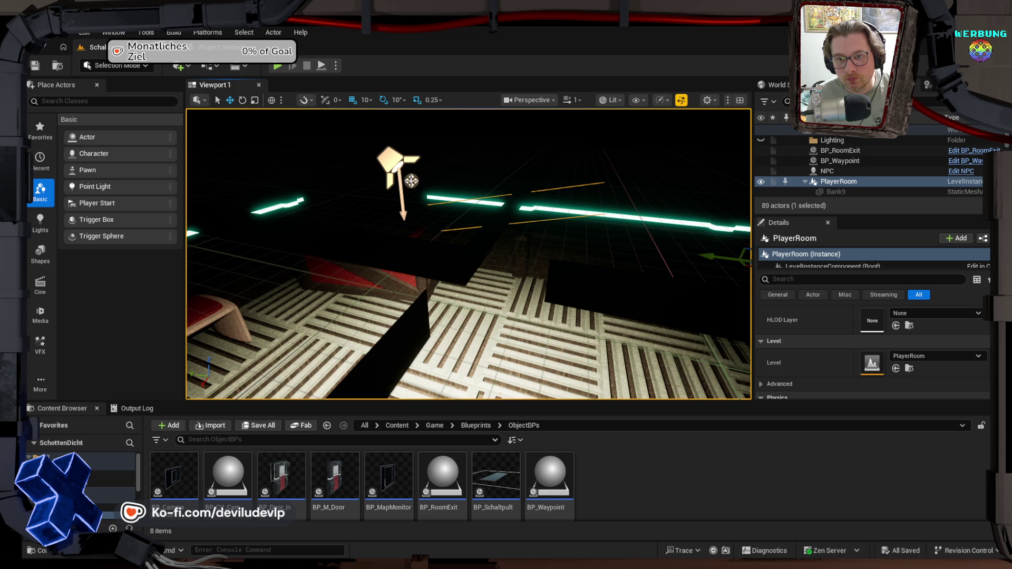
key(f)
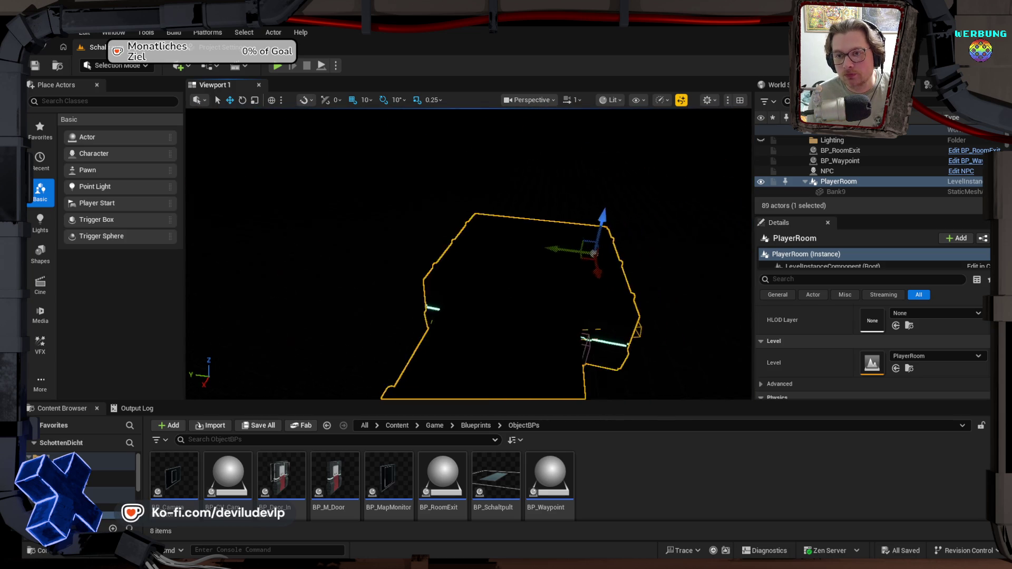
mouse_move(475, 253)
mouse_down()
mouse_move(538, 258)
mouse_move(453, 237)
mouse_move(427, 242)
mouse_up()
mouse_move(571, 244)
mouse_down()
mouse_move(571, 253)
mouse_move(571, 244)
mouse_up()
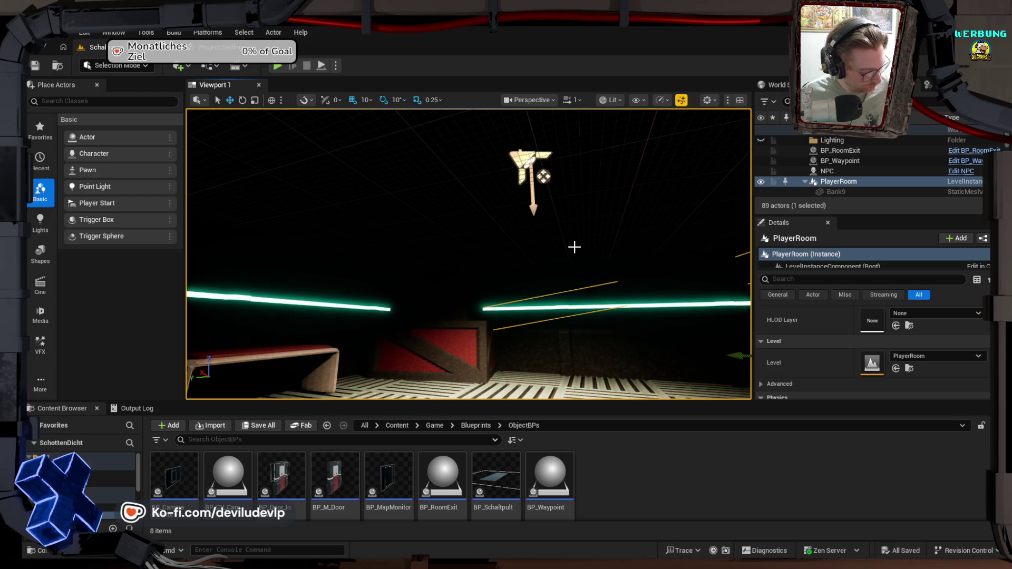
double_click(574, 252)
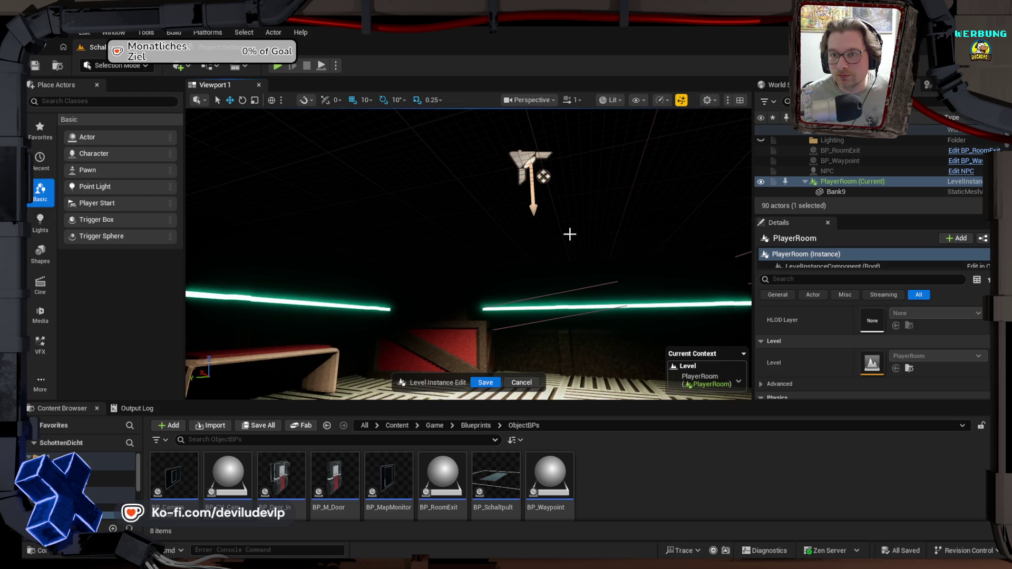
Step: Inspect SpotLight18's Light properties, then cancel the PlayerRoom level instance edit without saving
click(529, 163)
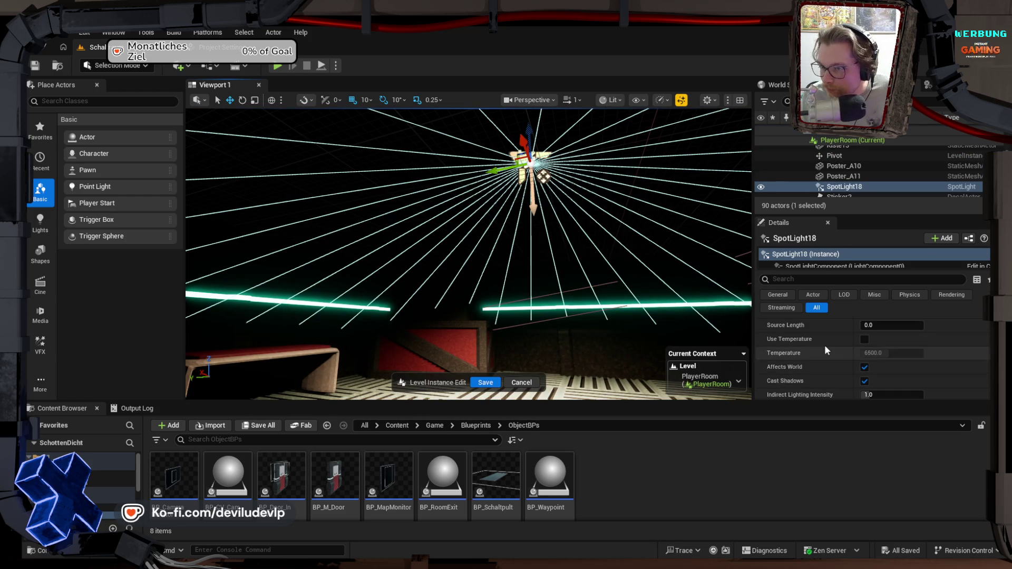
scroll(824, 343, up, 3)
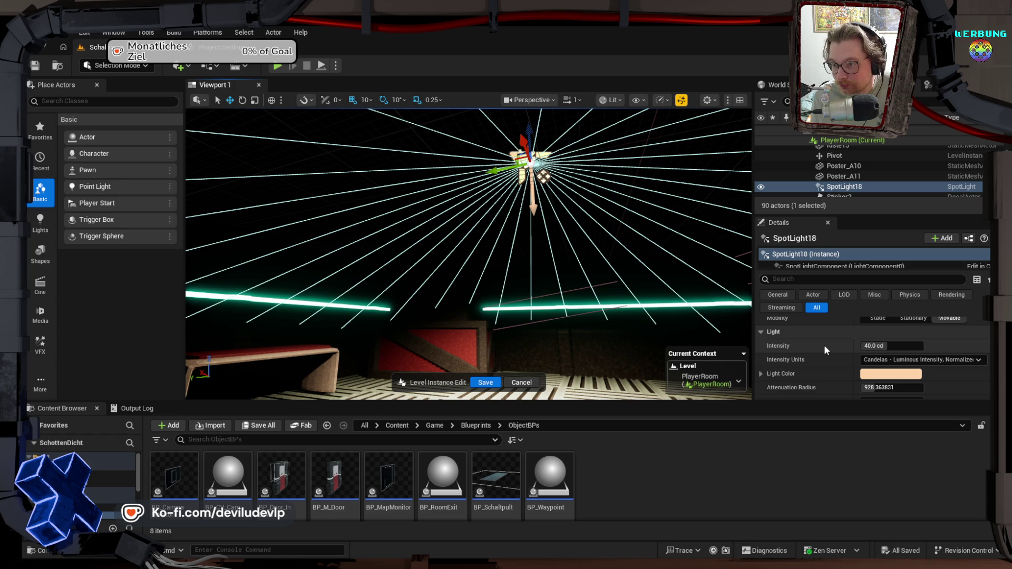
click(530, 389)
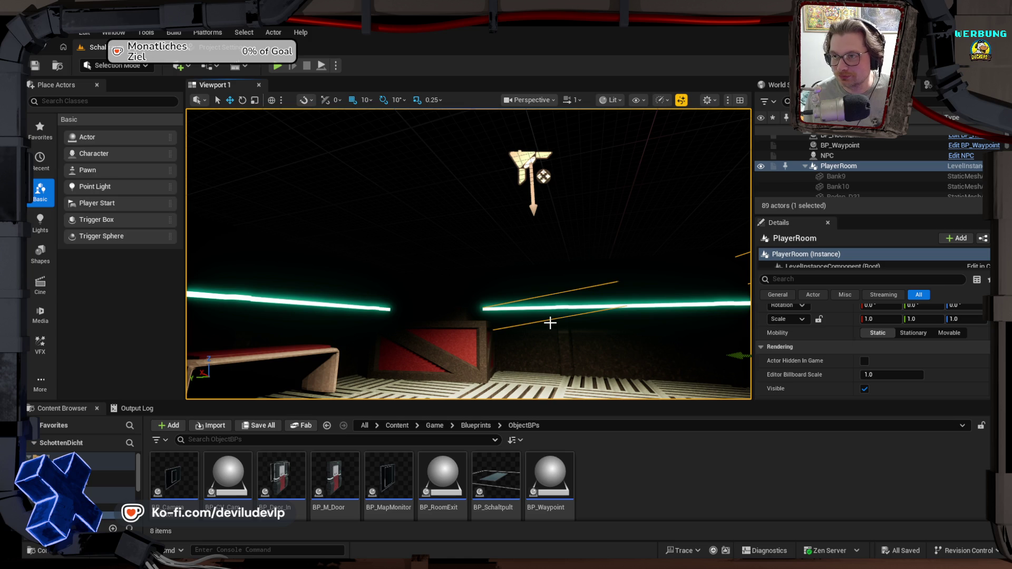
mouse_move(608, 167)
mouse_down()
mouse_move(579, 221)
mouse_move(606, 180)
mouse_up()
mouse_move(427, 125)
mouse_down()
mouse_move(448, 137)
mouse_move(427, 126)
mouse_up()
Step: Open Project Settings to the Engine Rendering page and show all settings from the top
click(224, 55)
scroll(56, 400, down, 15)
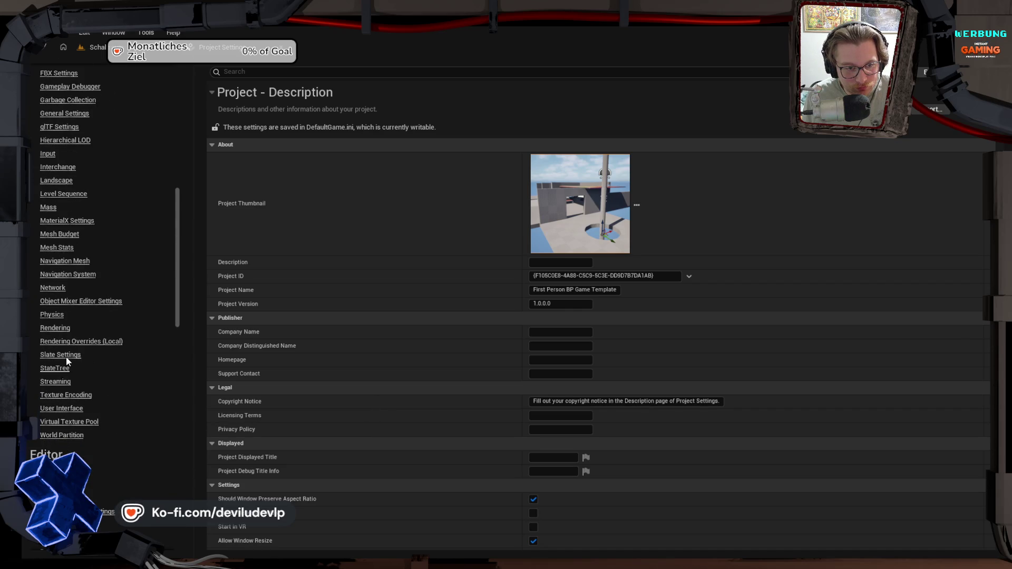
click(54, 329)
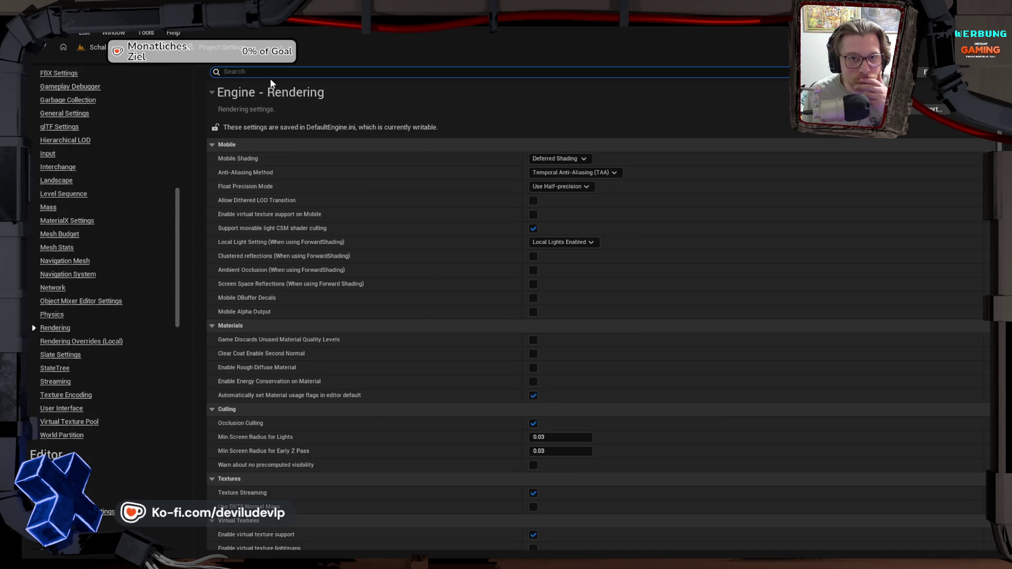
scroll(87, 152, up, 5)
scroll(87, 150, up, 5)
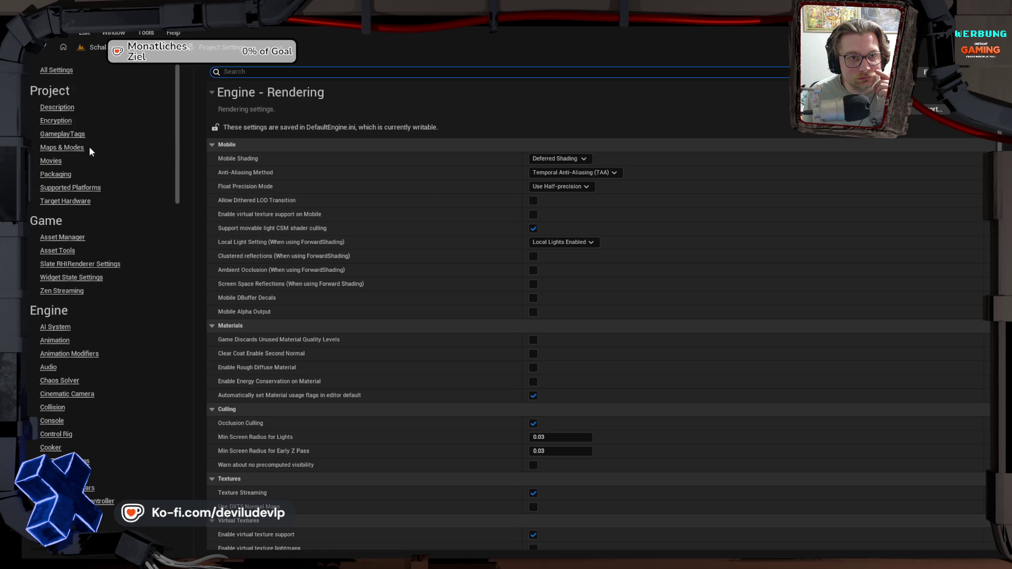
click(72, 71)
Step: Search the settings for 'xp' and 'spu', clear the search, and return to Engine Rendering
click(259, 71)
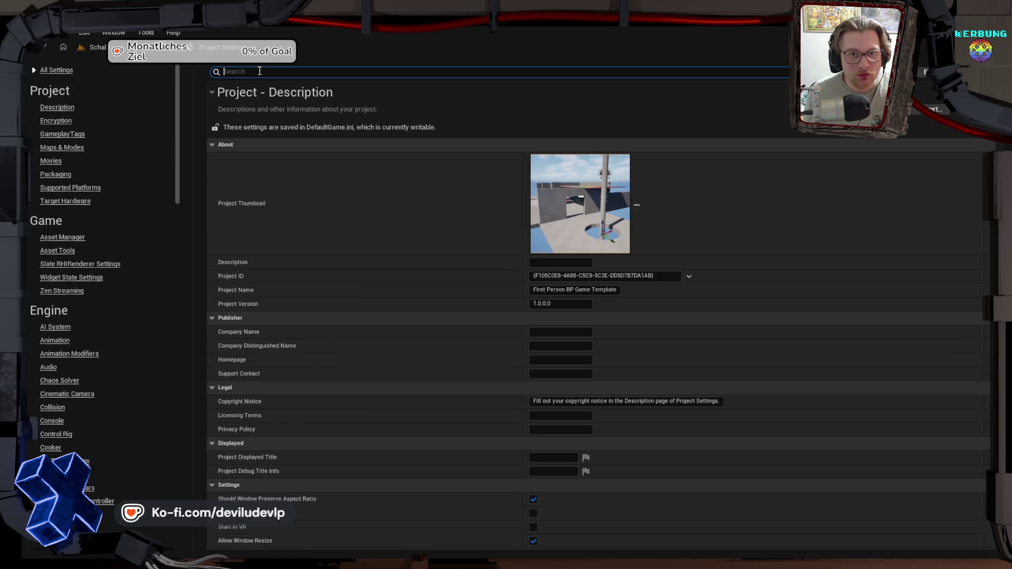
text(exp)
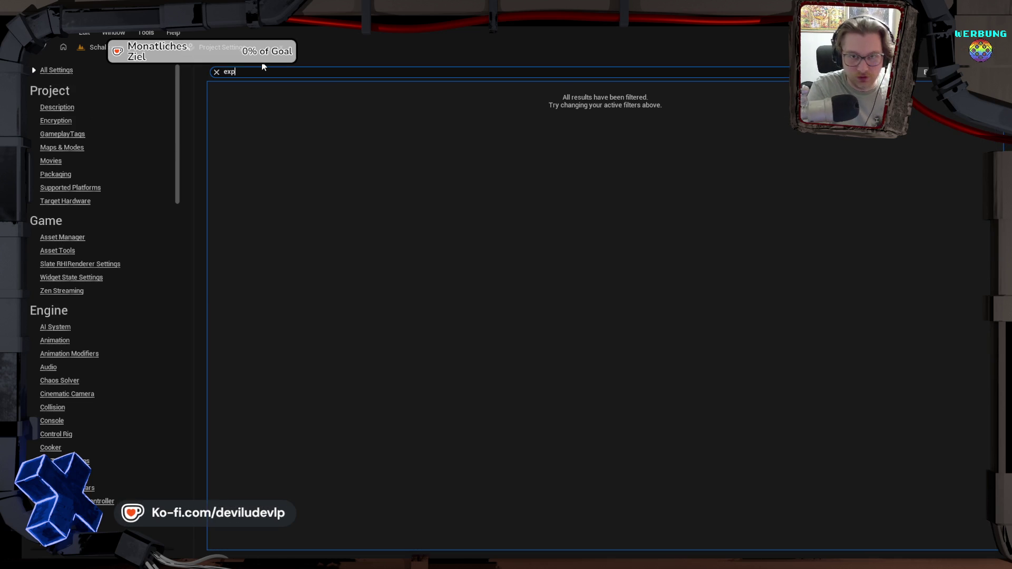
key(BackSpace)
key(BackSpace)
text(s)
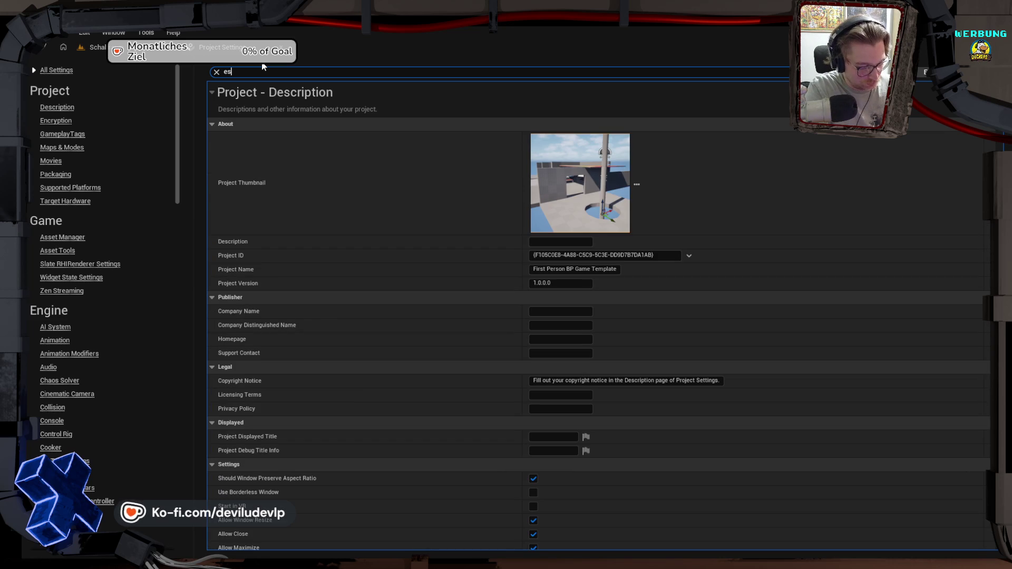
text(pu)
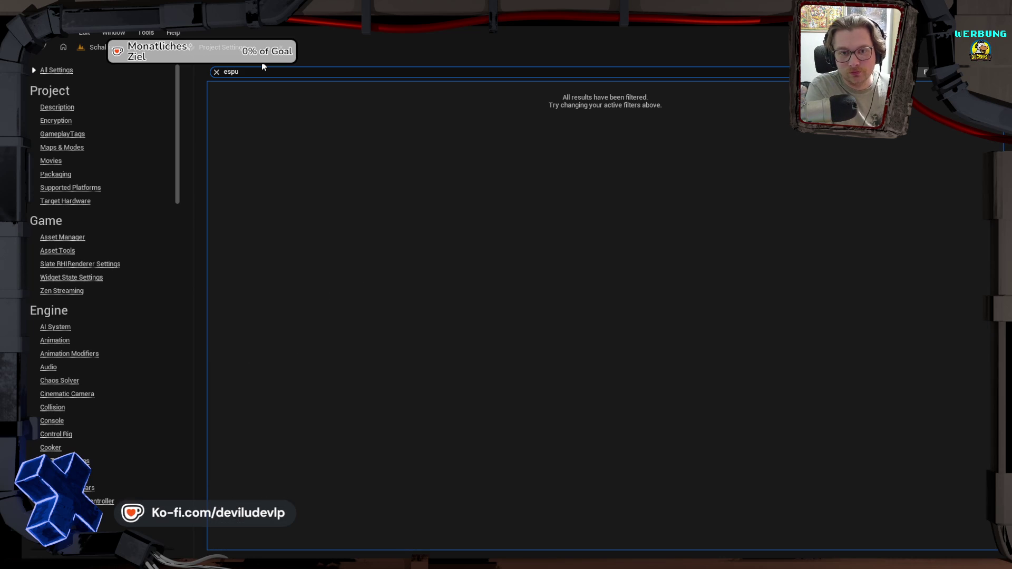
key(BackSpace)
key(BackSpace)
key(BackSpace)
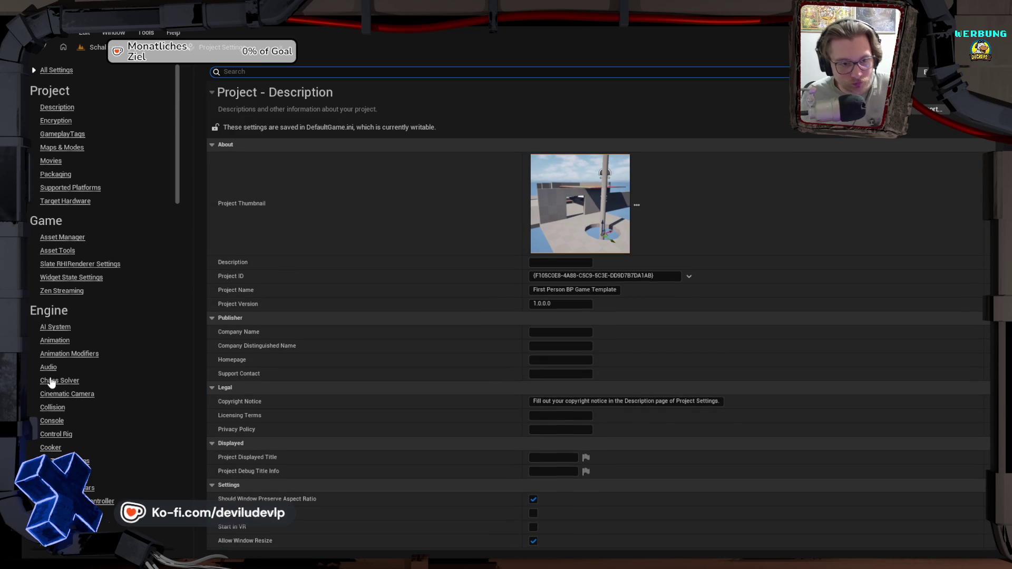
scroll(49, 365, down, 10)
scroll(49, 365, down, 3)
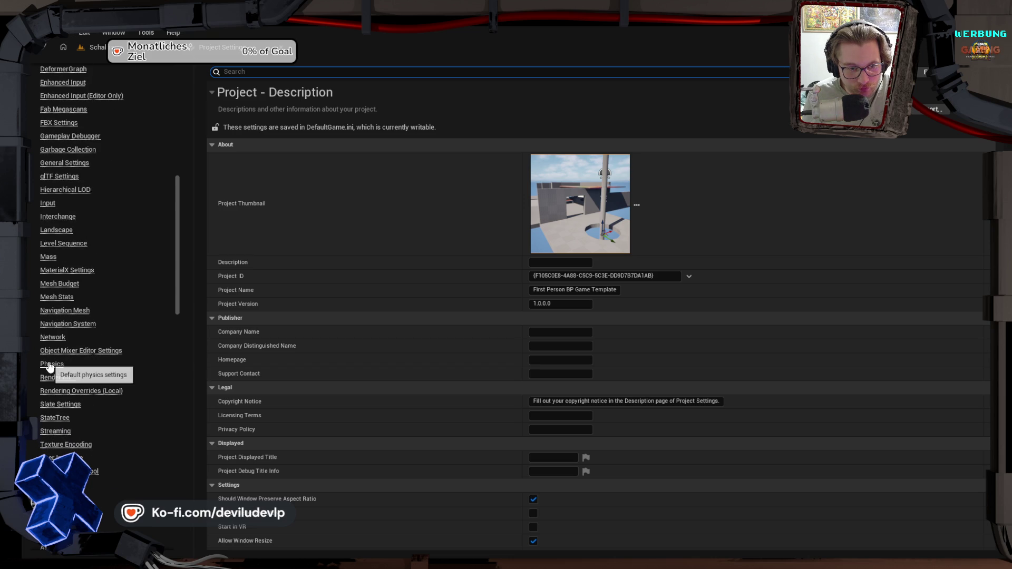
click(55, 377)
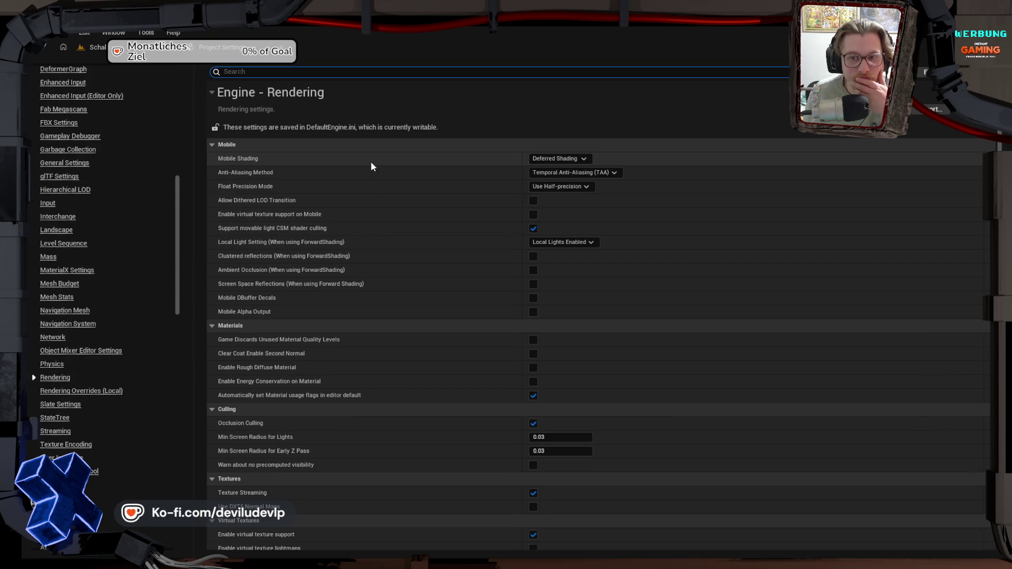
Step: Enable MegaLights for direct lighting in the Rendering settings
scroll(382, 369, down, 1)
scroll(382, 369, down, 3)
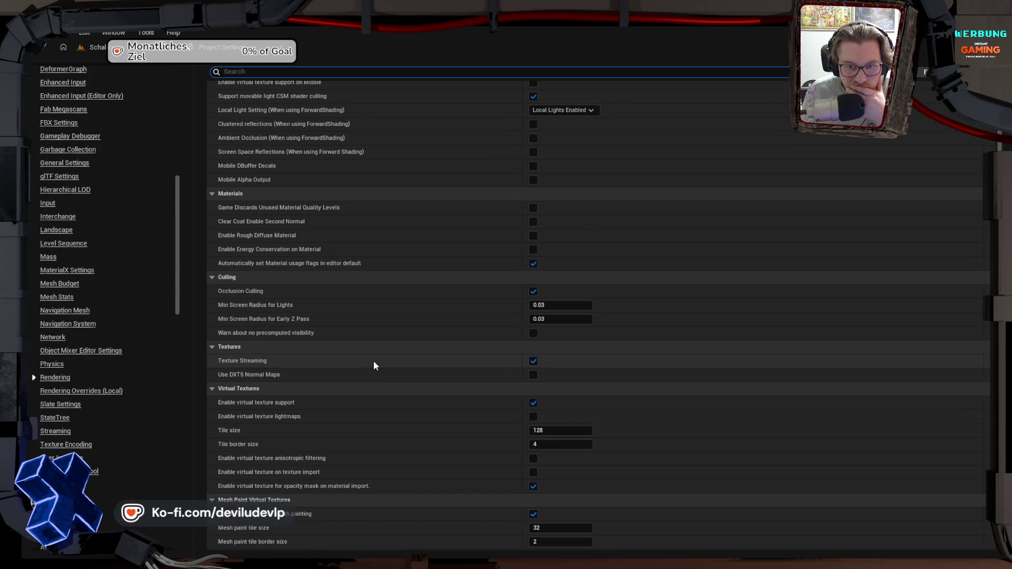
scroll(375, 366, down, 1)
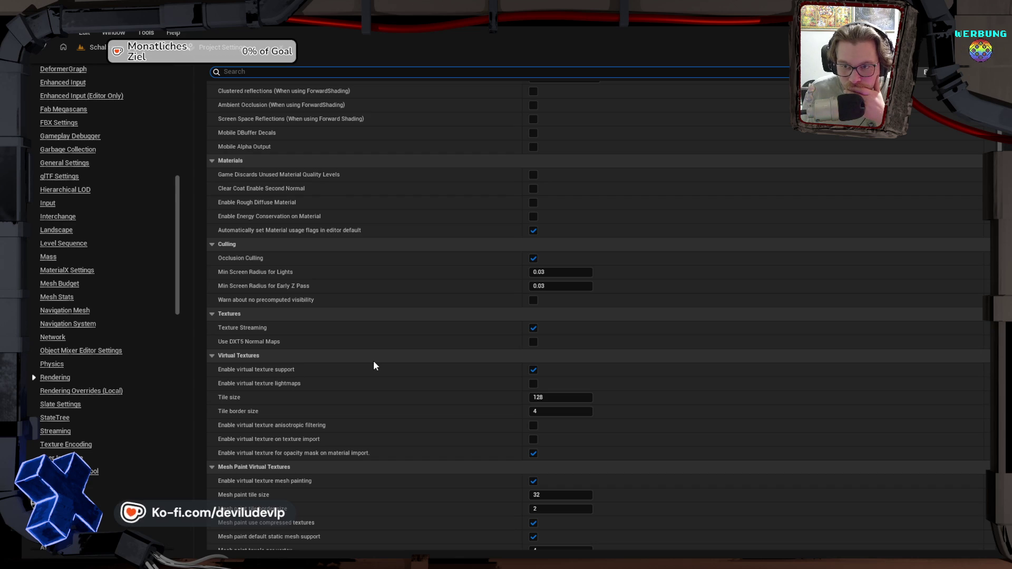
scroll(374, 366, down, 1)
scroll(372, 365, down, 3)
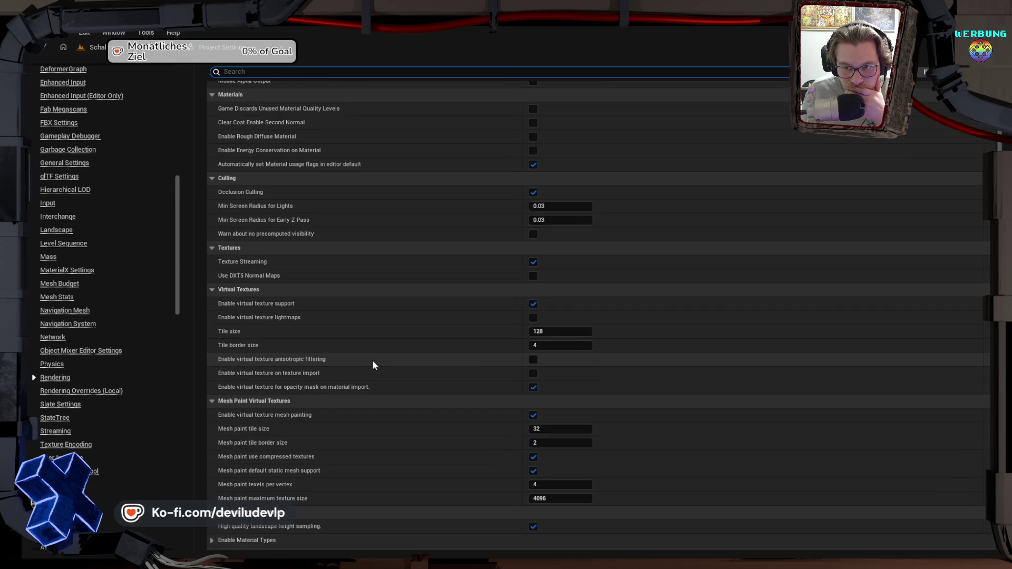
scroll(373, 365, down, 10)
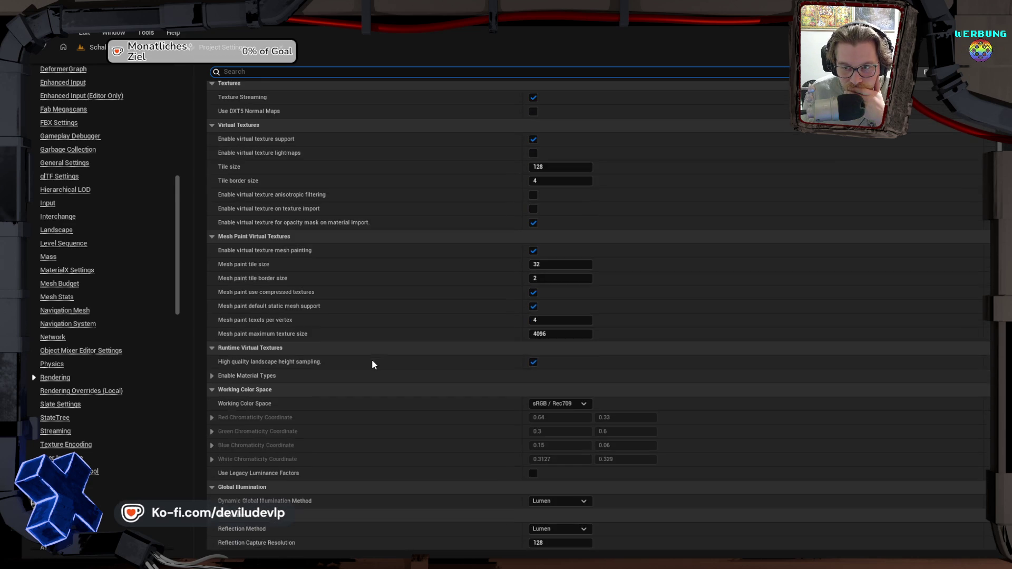
scroll(372, 364, down, 5)
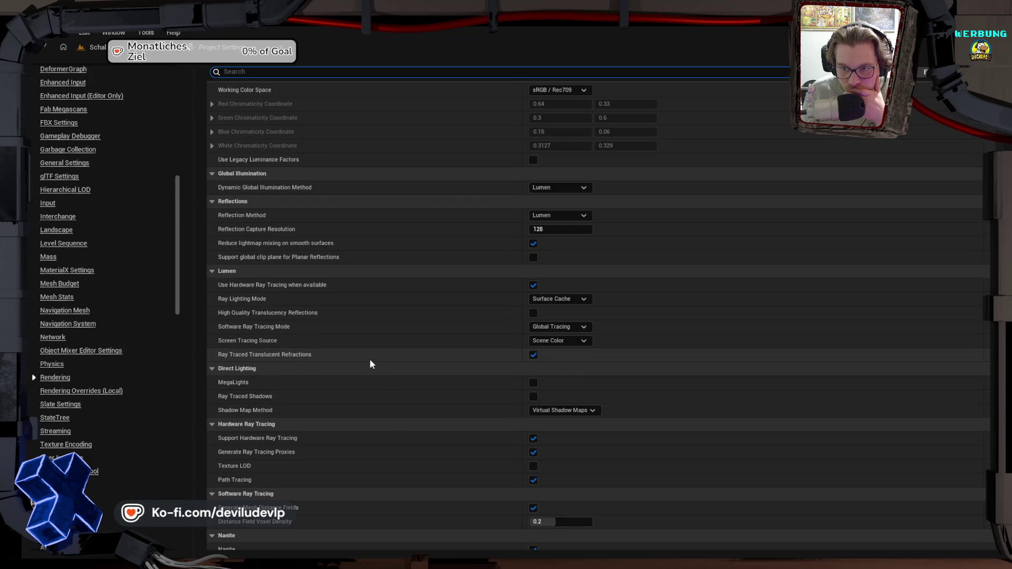
scroll(363, 354, down, 6)
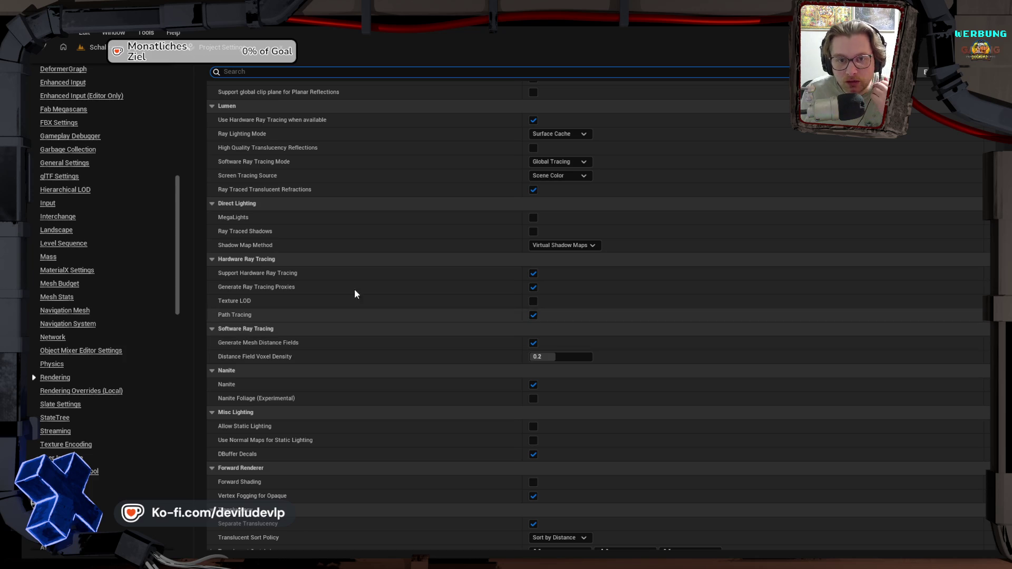
click(533, 217)
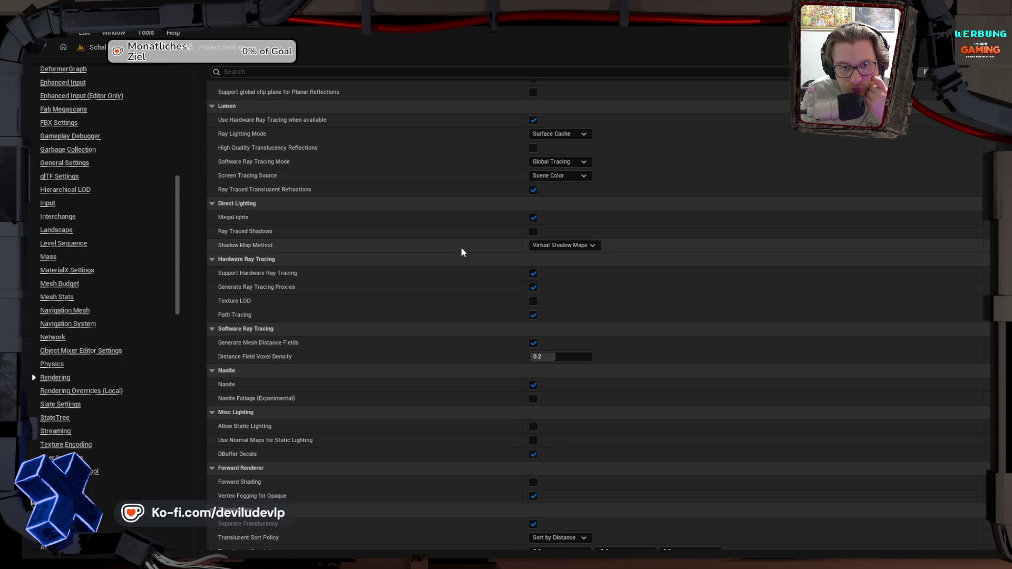
Step: Set the default Auto Exposure method to Auto Exposure Basic and go back to the level
scroll(462, 252, down, 1)
scroll(462, 253, up, 2)
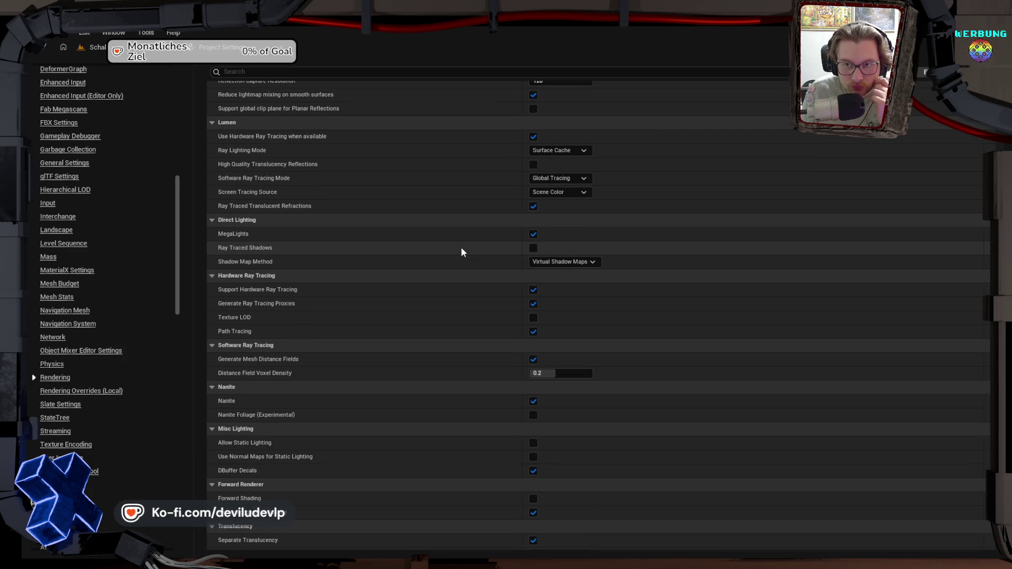
scroll(461, 253, down, 7)
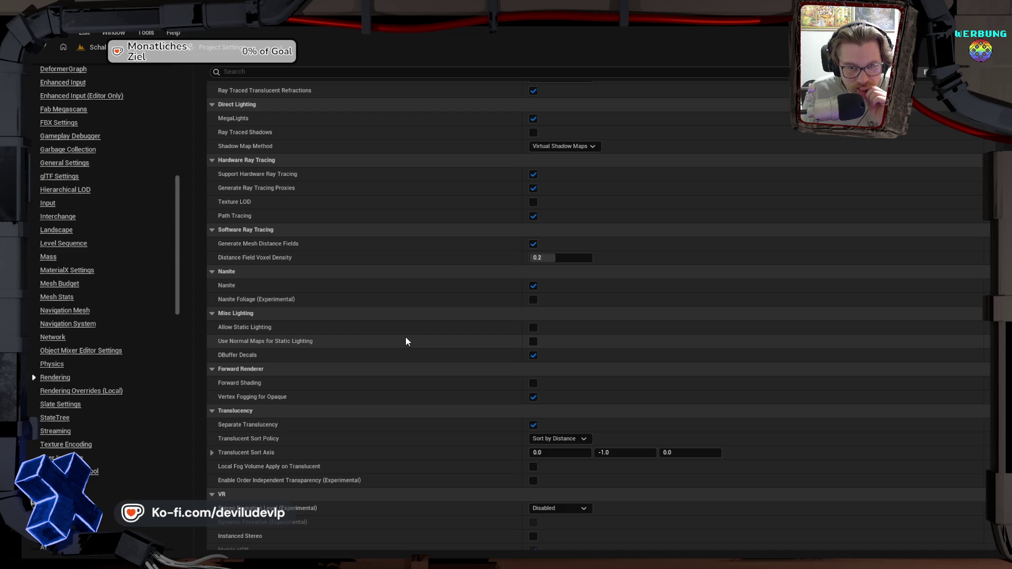
scroll(405, 342, down, 10)
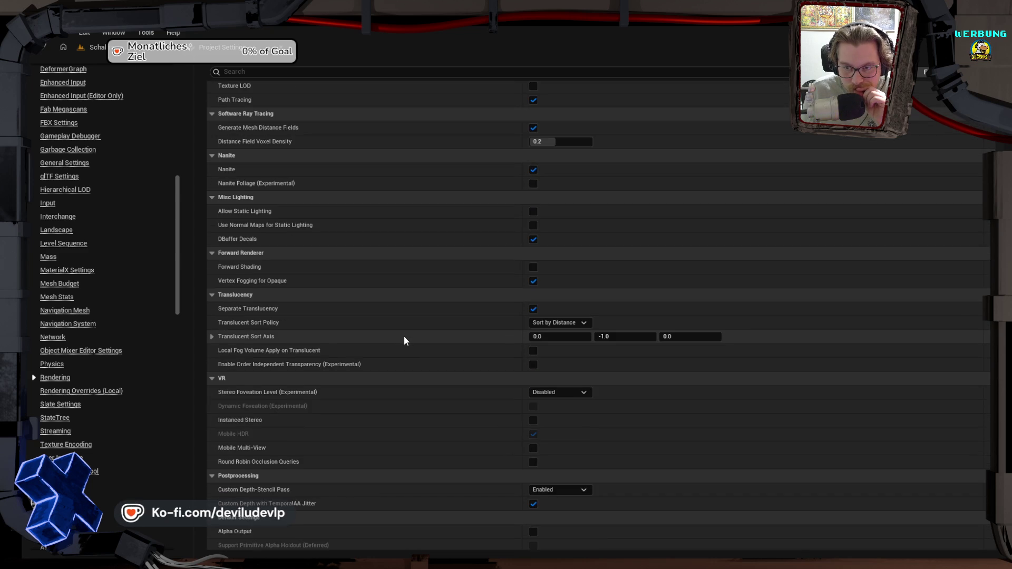
scroll(404, 341, down, 6)
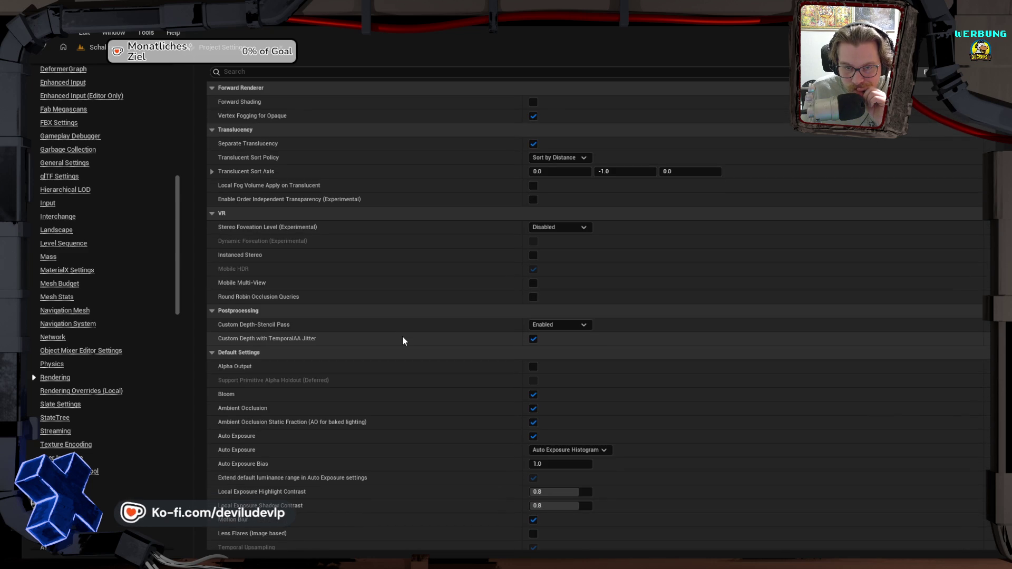
scroll(404, 341, down, 5)
click(564, 368)
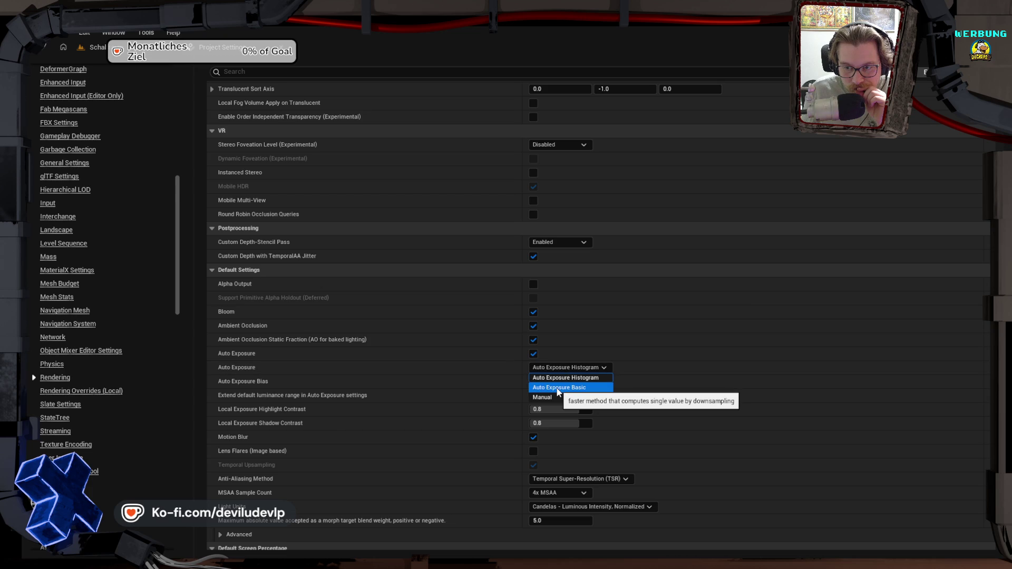
click(558, 389)
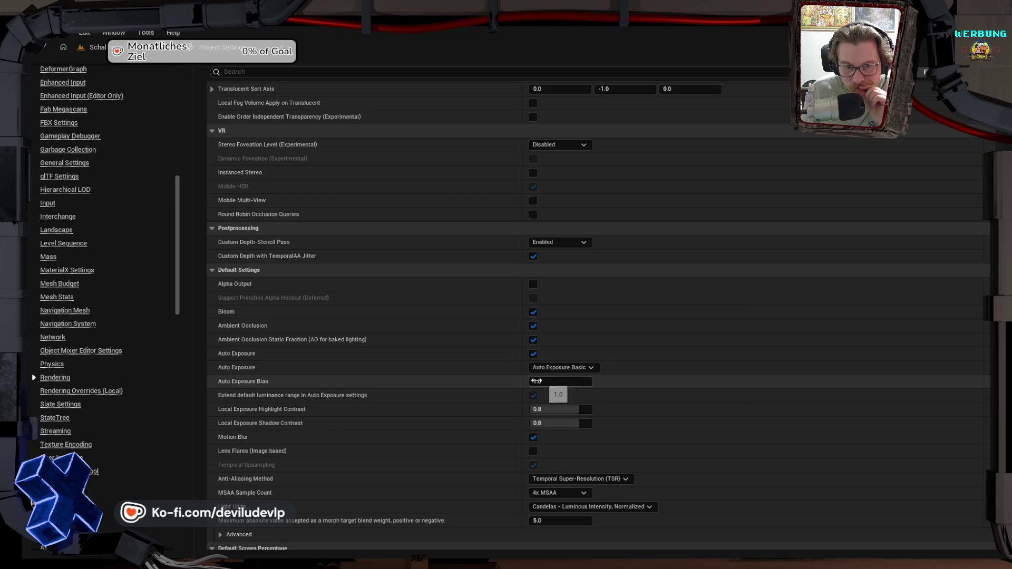
click(102, 50)
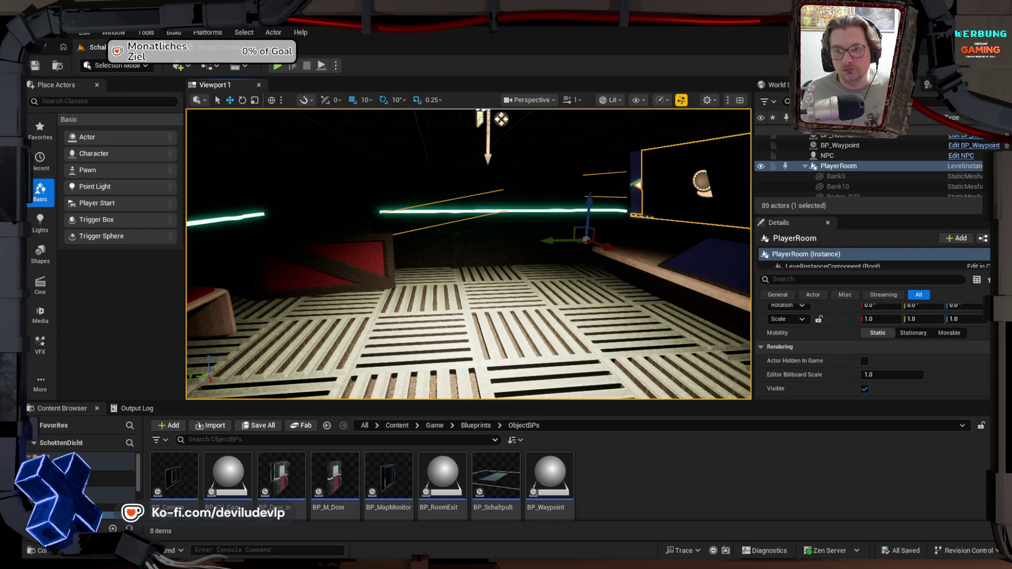
right_click(540, 247)
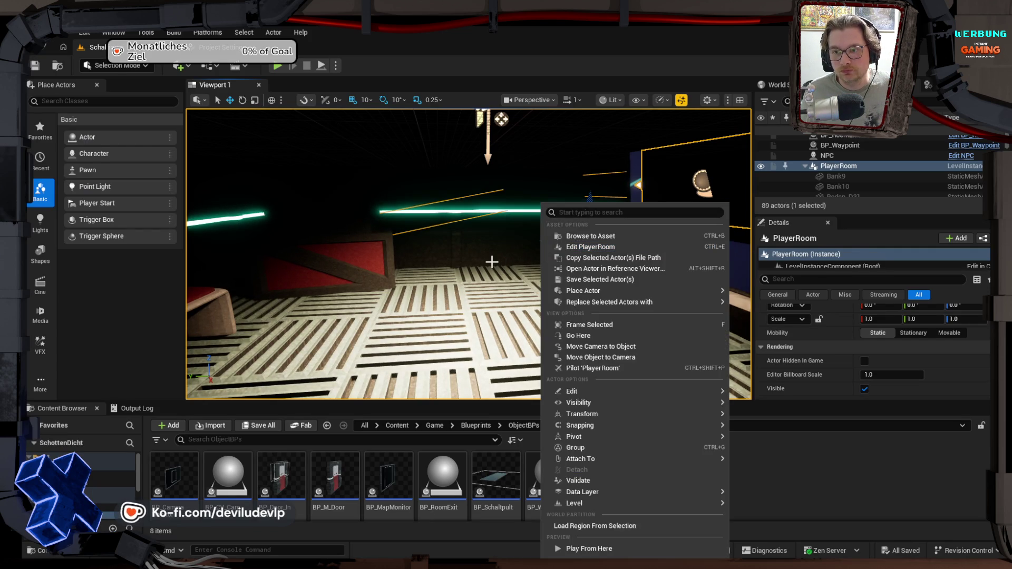
mouse_move(479, 257)
mouse_down()
mouse_move(483, 213)
mouse_move(474, 227)
mouse_move(751, 268)
mouse_up()
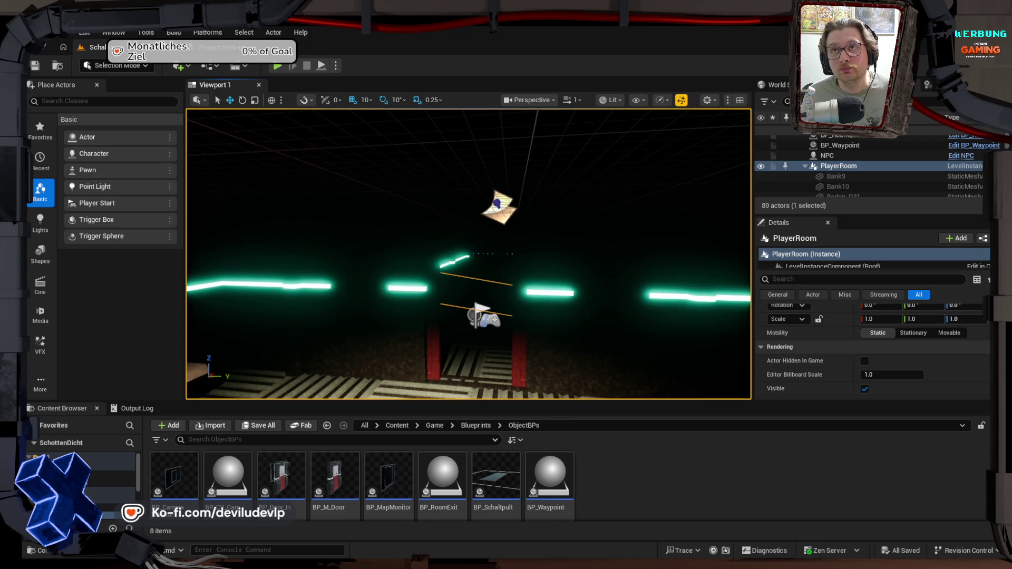
drag(751, 268, 755, 271)
drag(477, 308, 444, 330)
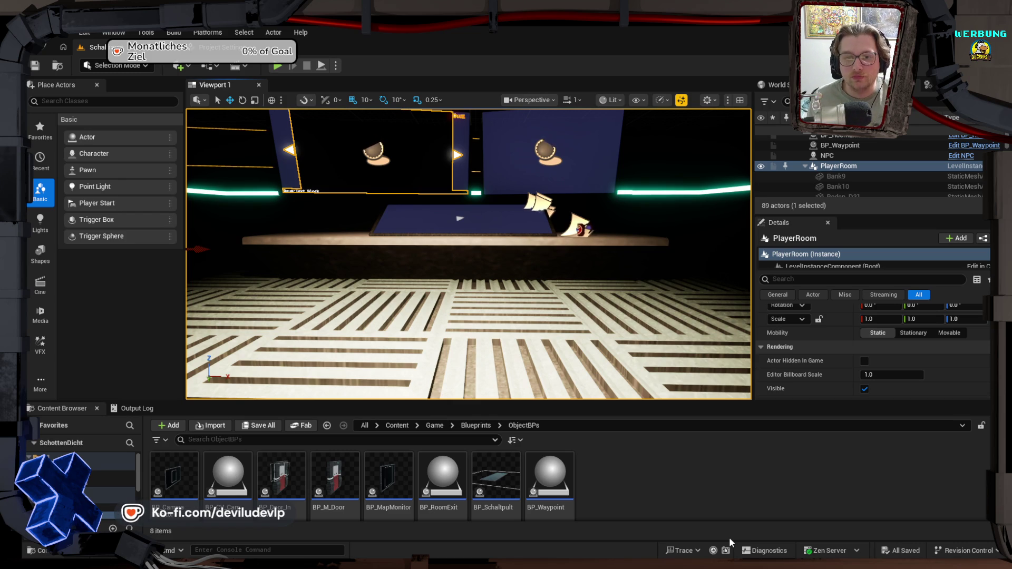
mouse_move(526, 323)
mouse_down()
mouse_move(606, 323)
mouse_move(411, 322)
mouse_move(432, 308)
mouse_move(432, 274)
mouse_move(416, 316)
mouse_move(401, 322)
mouse_move(553, 324)
mouse_move(498, 332)
mouse_up()
mouse_move(469, 253)
mouse_down()
mouse_move(535, 245)
mouse_move(527, 292)
mouse_move(519, 274)
mouse_move(508, 304)
mouse_up()
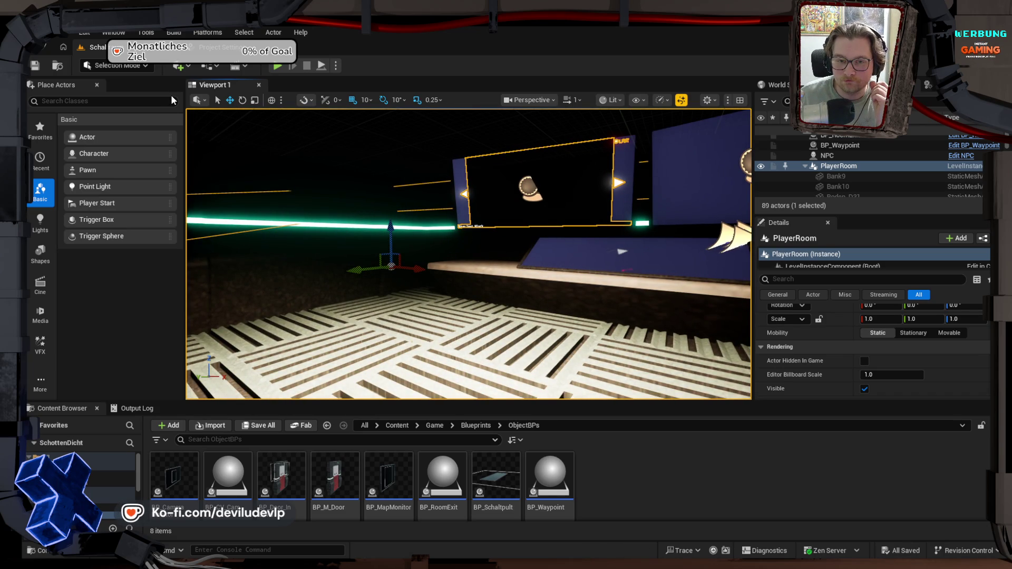
mouse_move(369, 253)
mouse_down()
mouse_move(369, 290)
mouse_move(377, 239)
mouse_move(378, 260)
mouse_up()
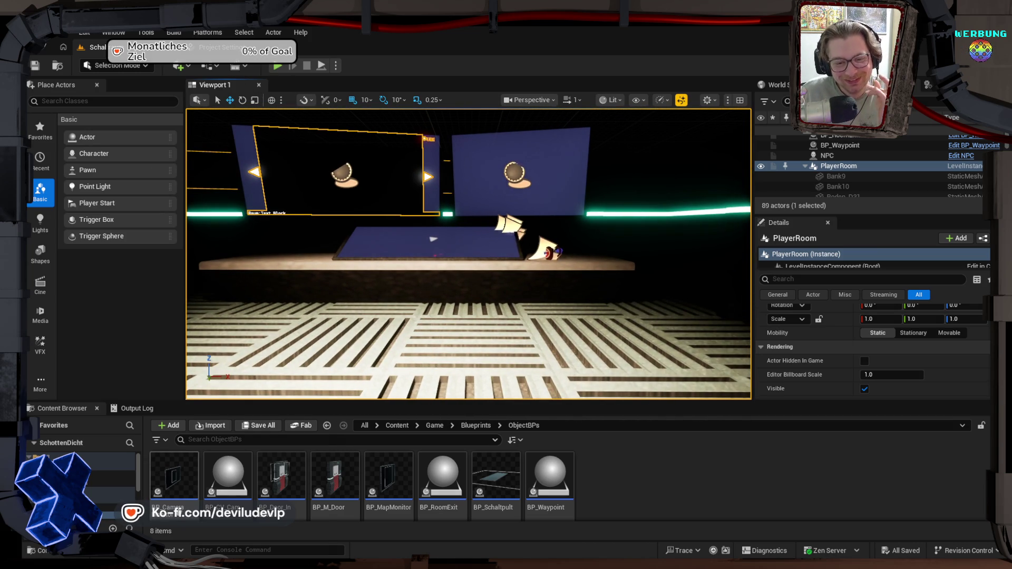
click(106, 457)
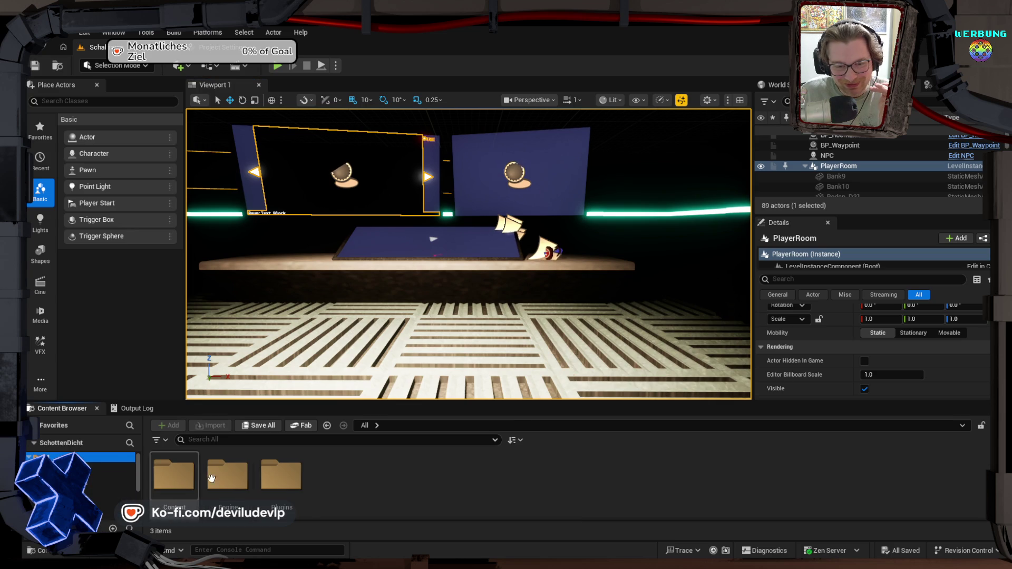
Step: Browse Plugins > SchottenDichtGameJam C++ Classes > SchottenDichtGameJam > Public to list CamPlugin, MainDoor, MyWaterBodyCustom and RoomMaster
double_click(281, 474)
double_click(189, 471)
double_click(187, 471)
double_click(186, 472)
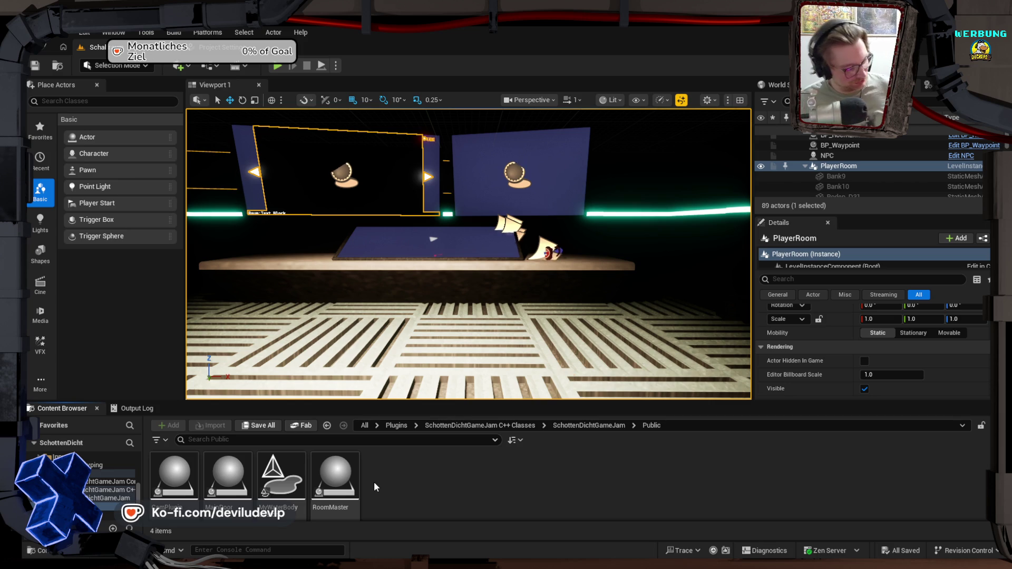
mouse_move(526, 299)
mouse_down()
mouse_move(490, 285)
mouse_move(526, 226)
mouse_move(445, 128)
mouse_move(414, 145)
mouse_move(538, 298)
mouse_up()
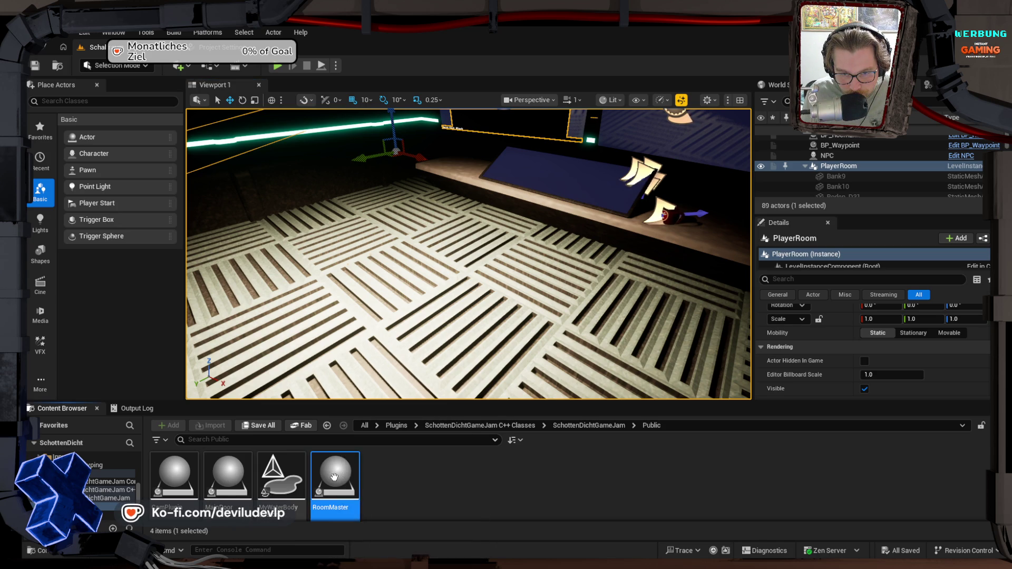
Step: Create a Blueprint from the RoomMaster class, named BP_CPP_RoomMaster, in Game/Blueprints/ObjectBPs
right_click(335, 476)
click(387, 282)
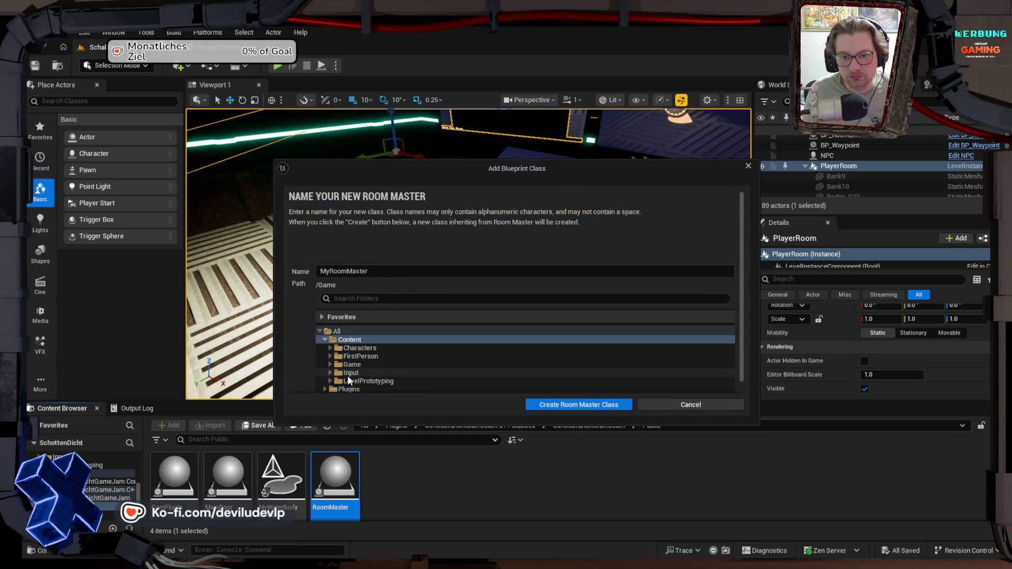
click(330, 366)
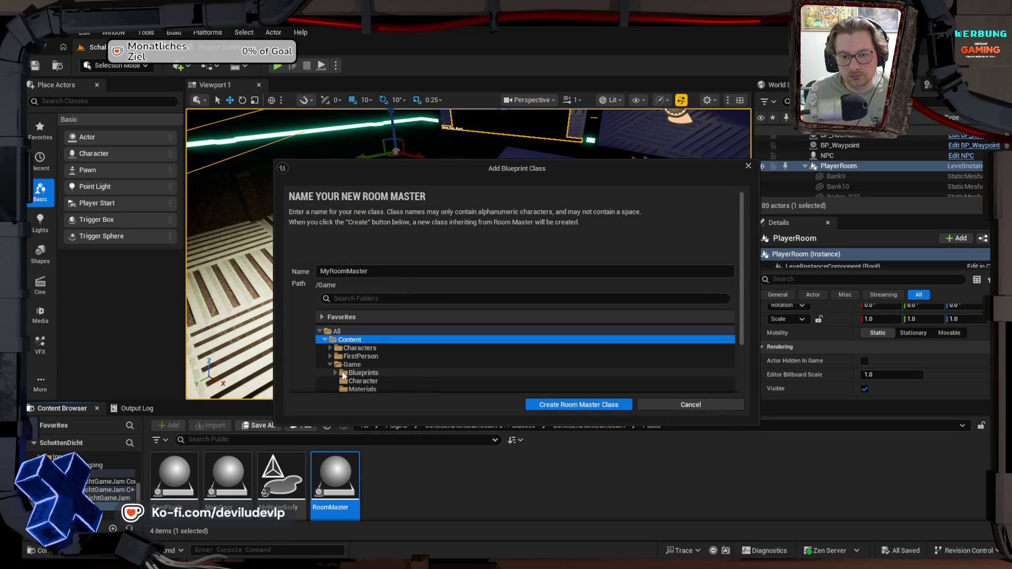
click(369, 388)
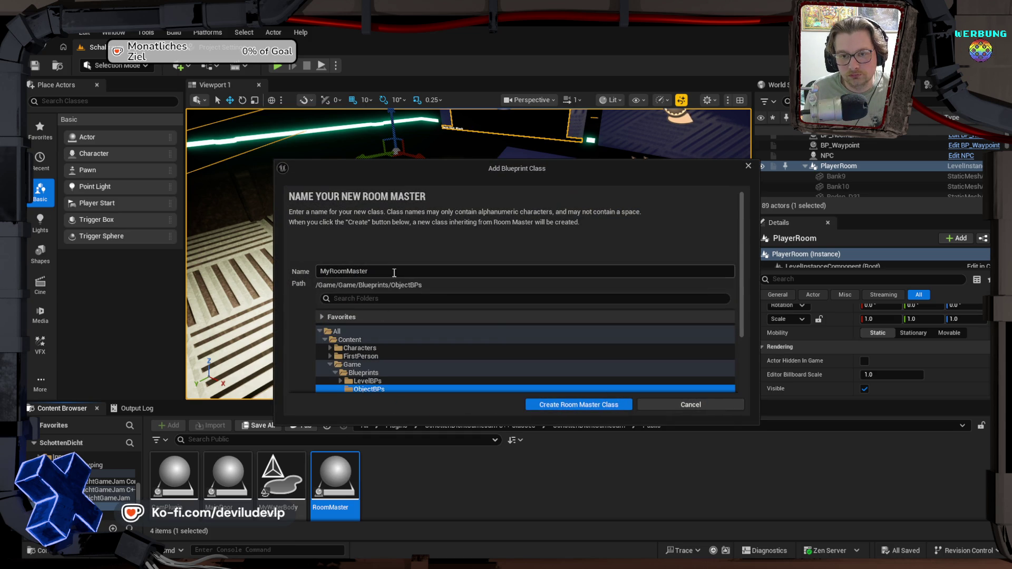
drag(329, 273, 308, 272)
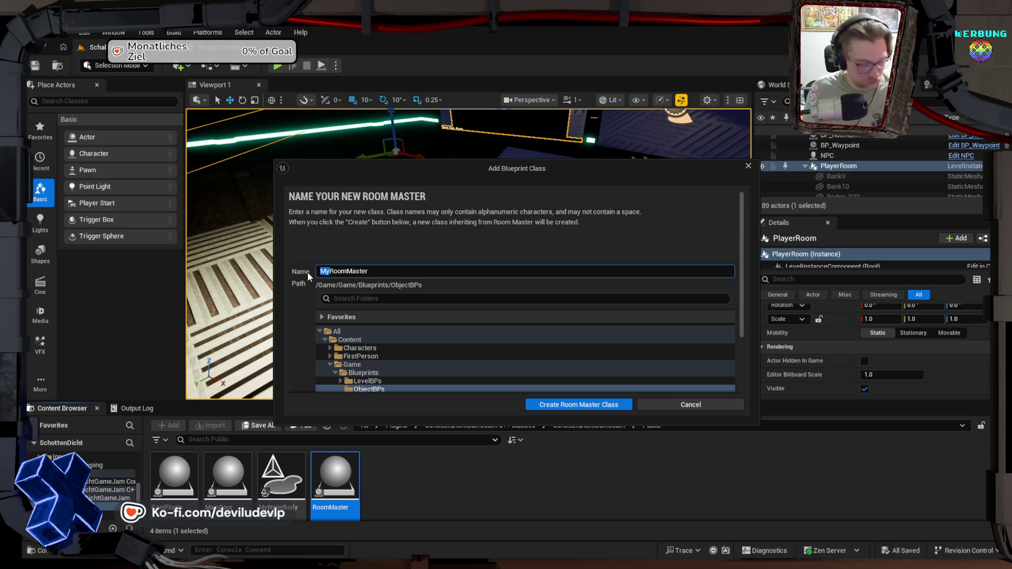
text(BP_)
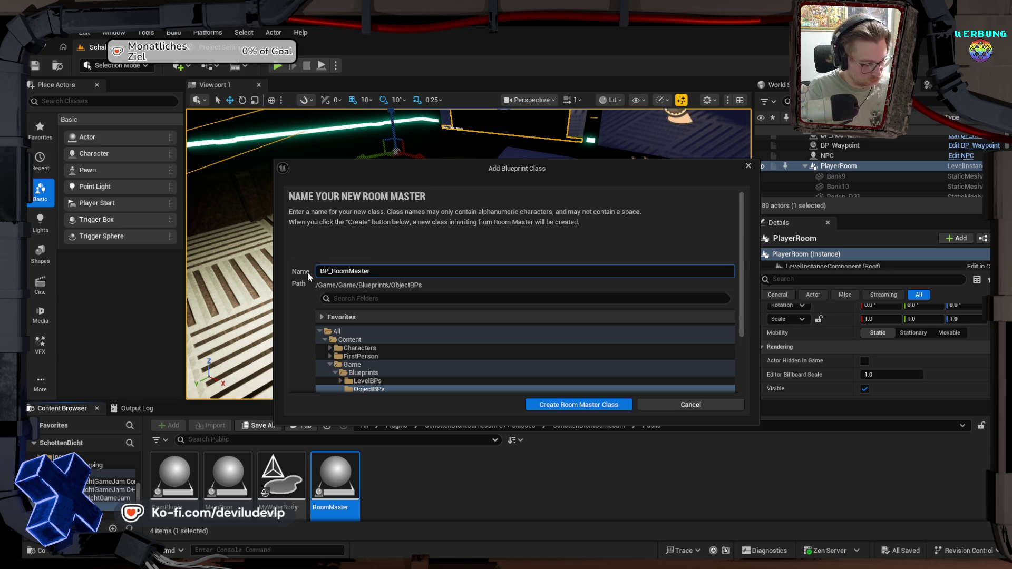
text(CPP_)
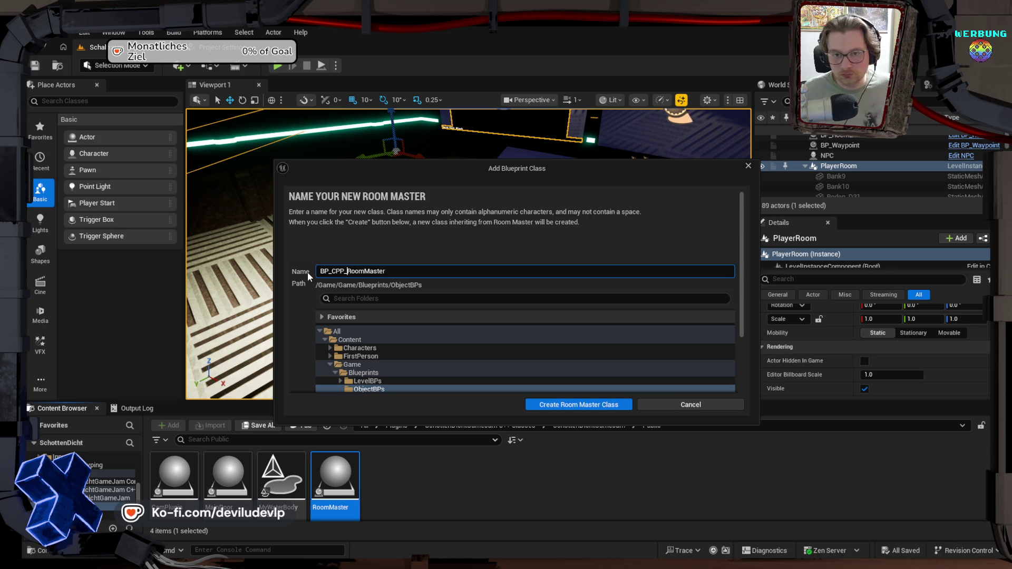
click(572, 409)
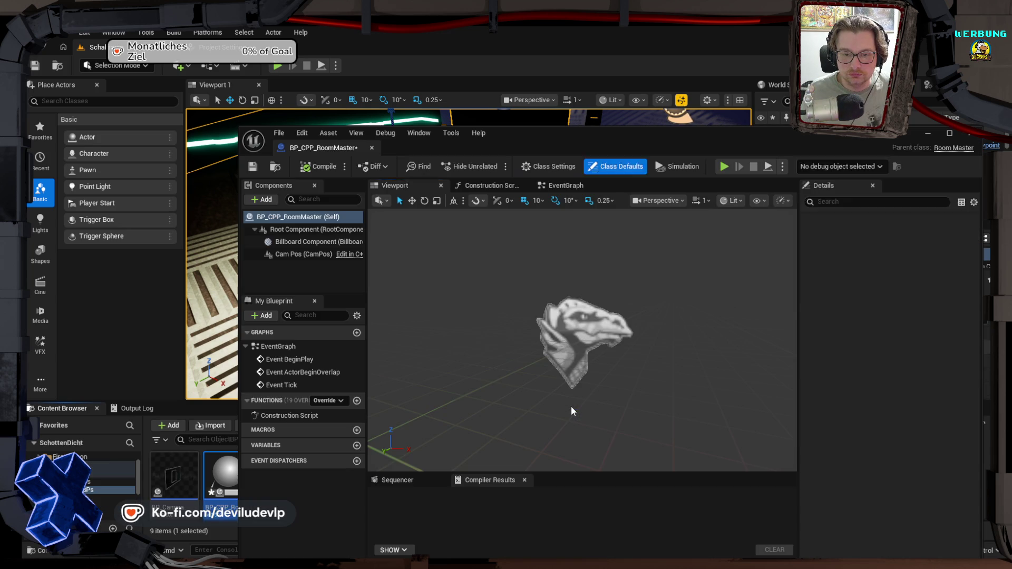
Step: Dock BP_CPP_RoomMaster's editor, enable Save on Compile, compile it, then browse LevelBPs in the level
mouse_move(323, 148)
mouse_down()
mouse_move(364, 43)
mouse_move(353, 47)
mouse_up()
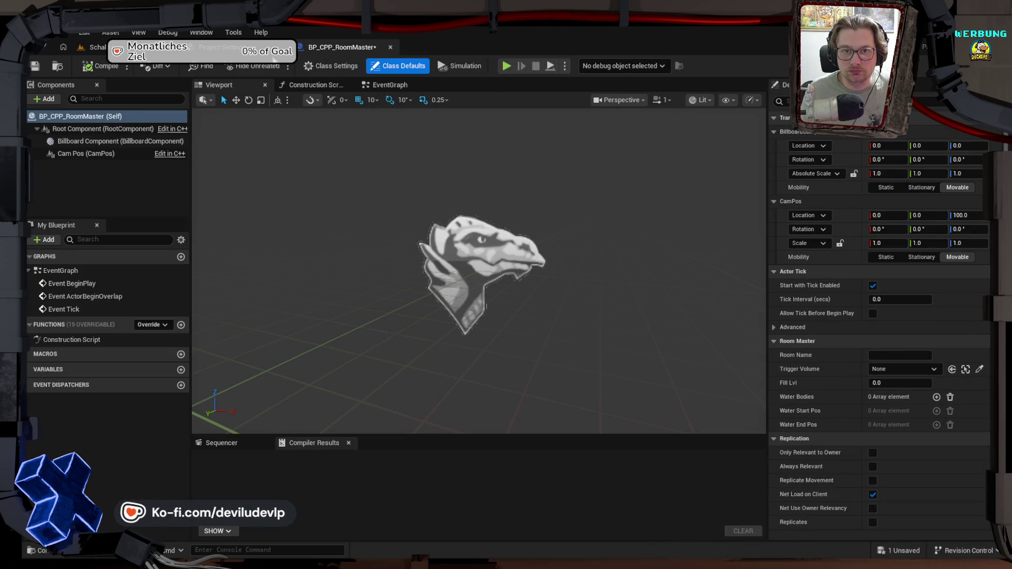
click(127, 66)
mouse_move(179, 84)
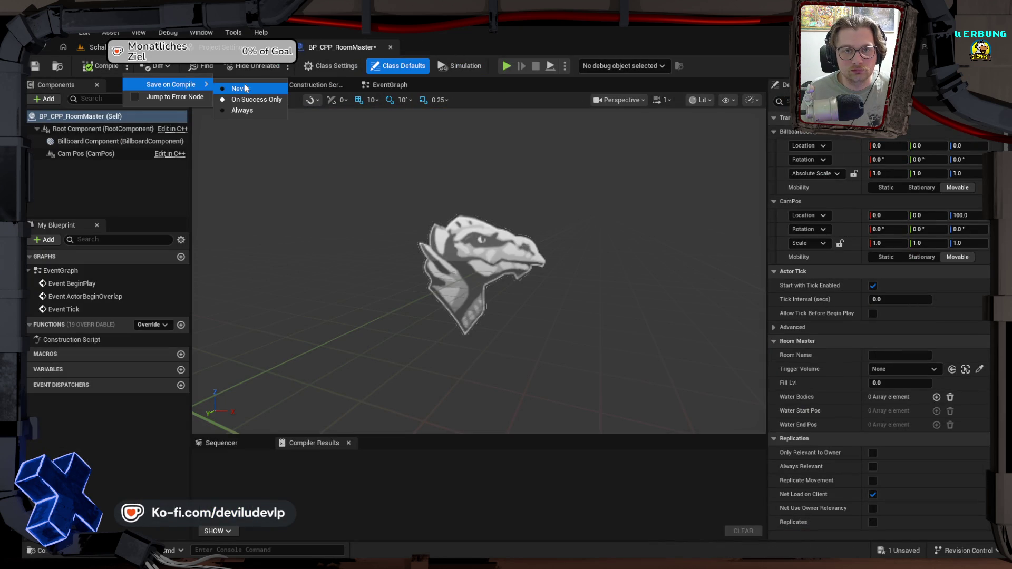
click(100, 66)
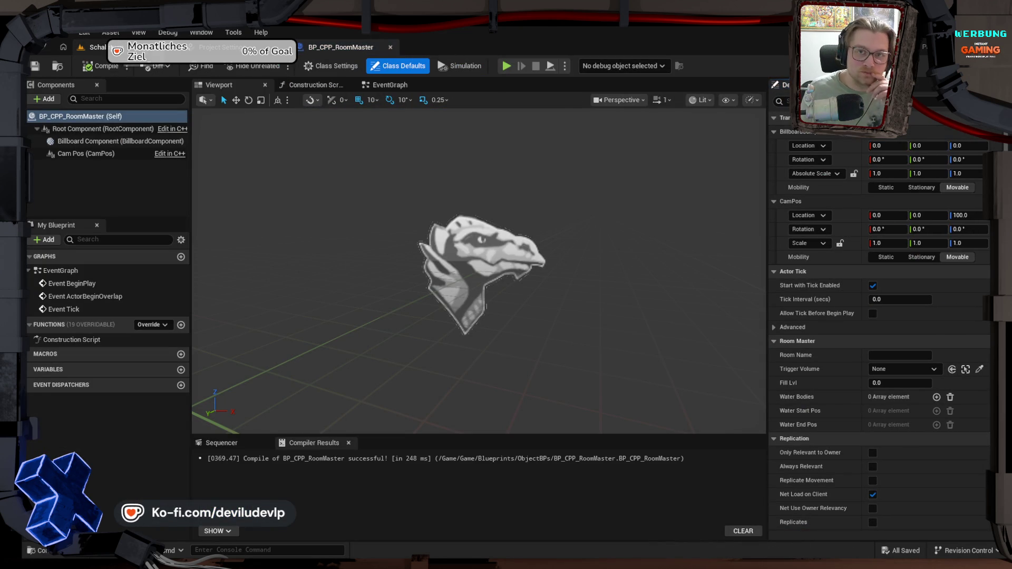
click(94, 47)
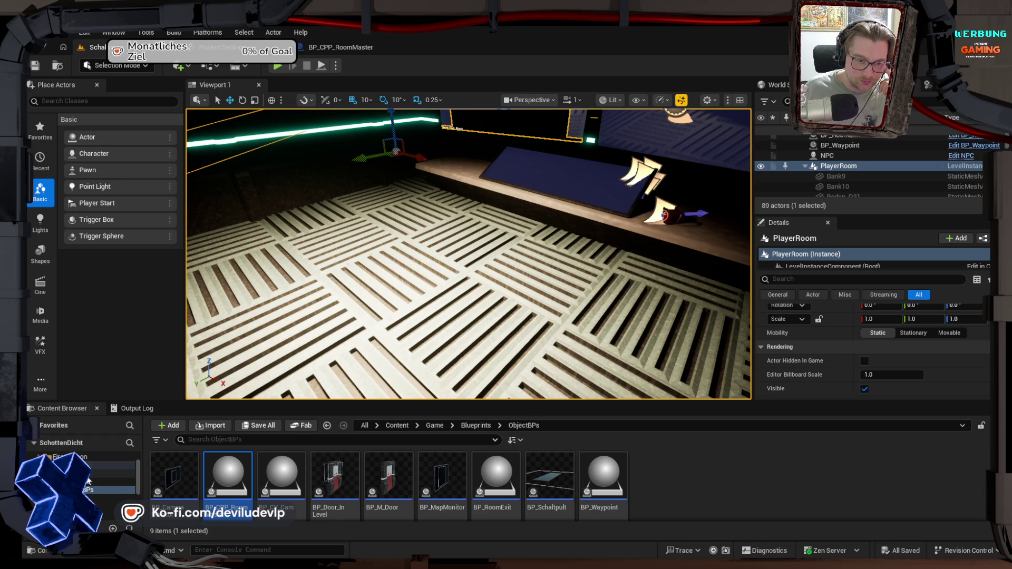
click(113, 481)
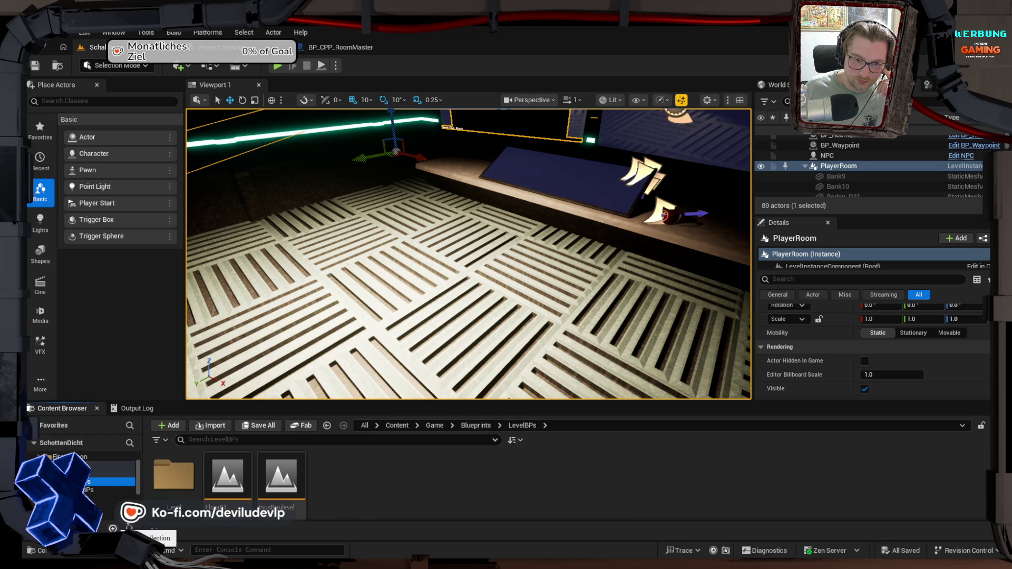
Step: Open the Level folder, frame and fly toward the PlayerRoom stage, then show the top-level content folders
double_click(173, 475)
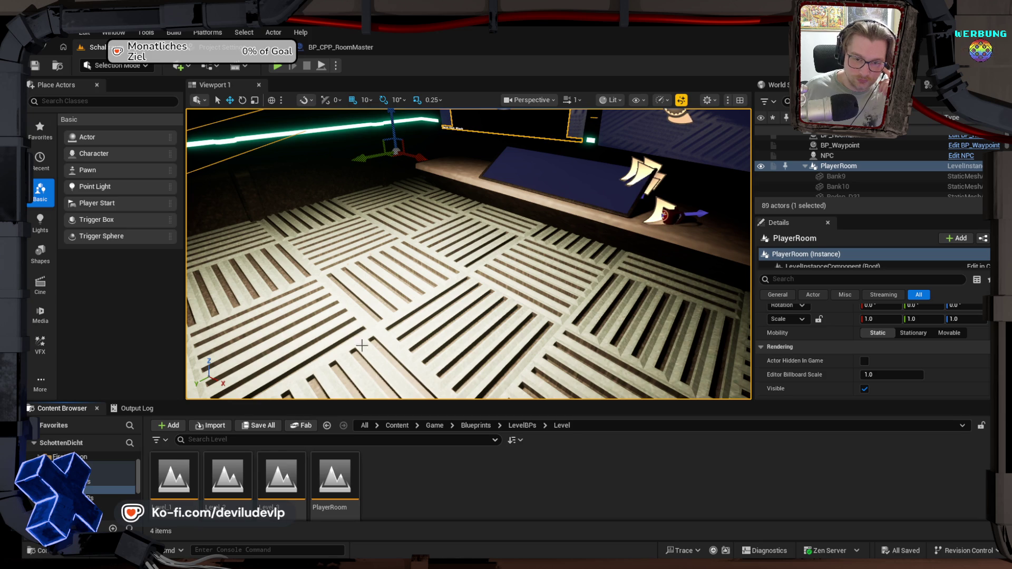
key(f)
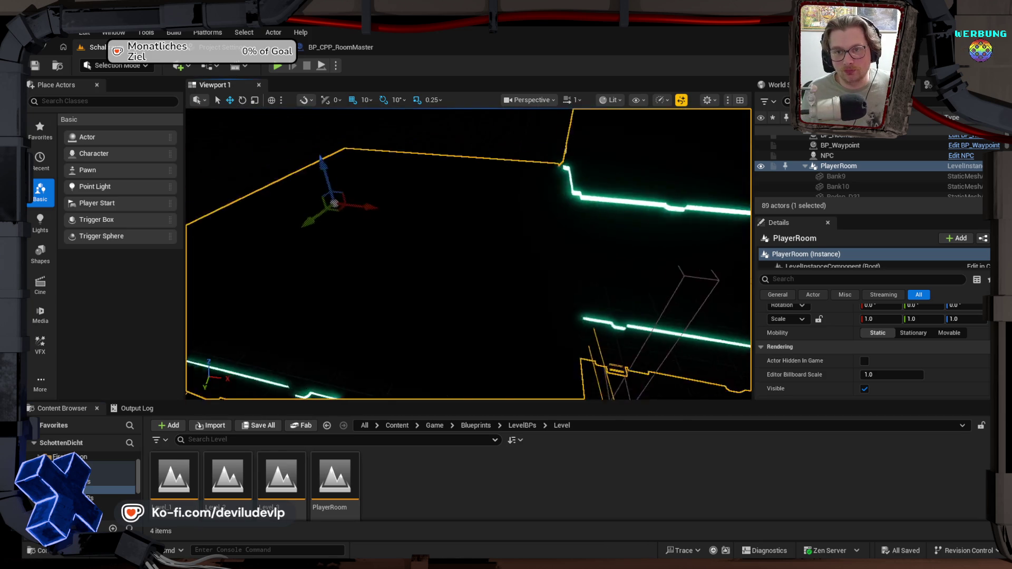
drag(469, 253, 577, 272)
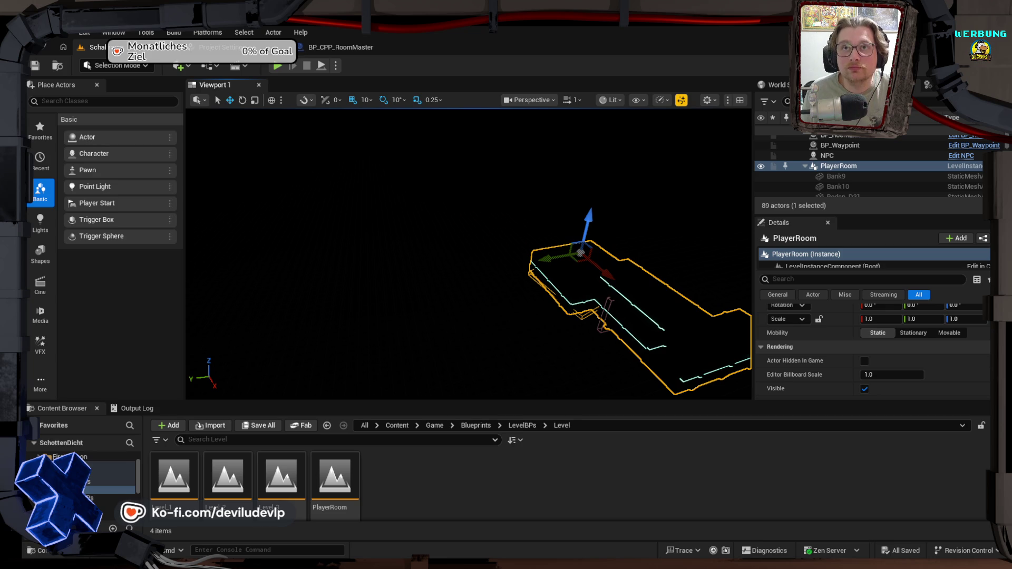
drag(577, 271, 588, 276)
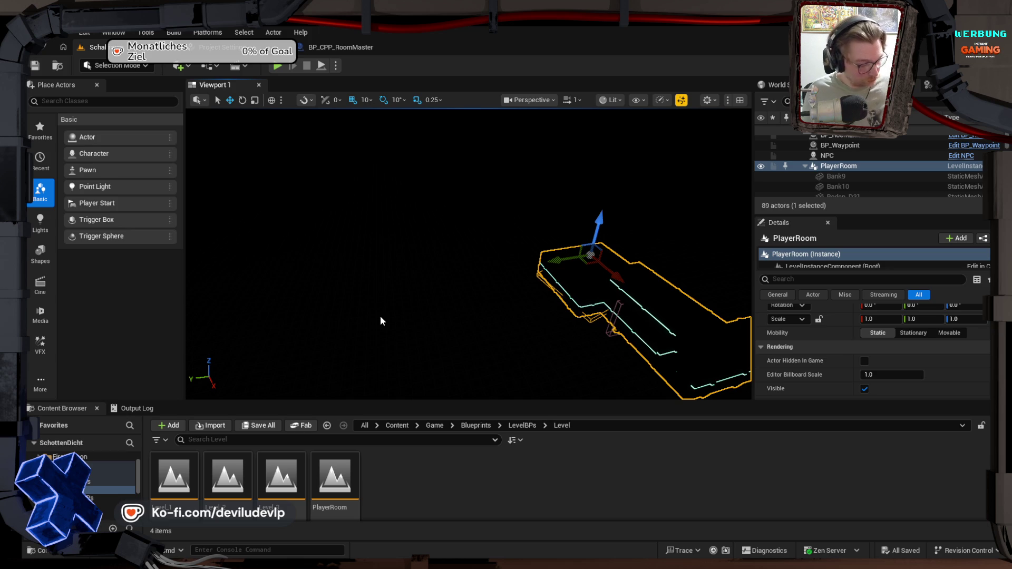
mouse_move(418, 307)
mouse_down()
mouse_move(445, 304)
mouse_move(459, 287)
mouse_up()
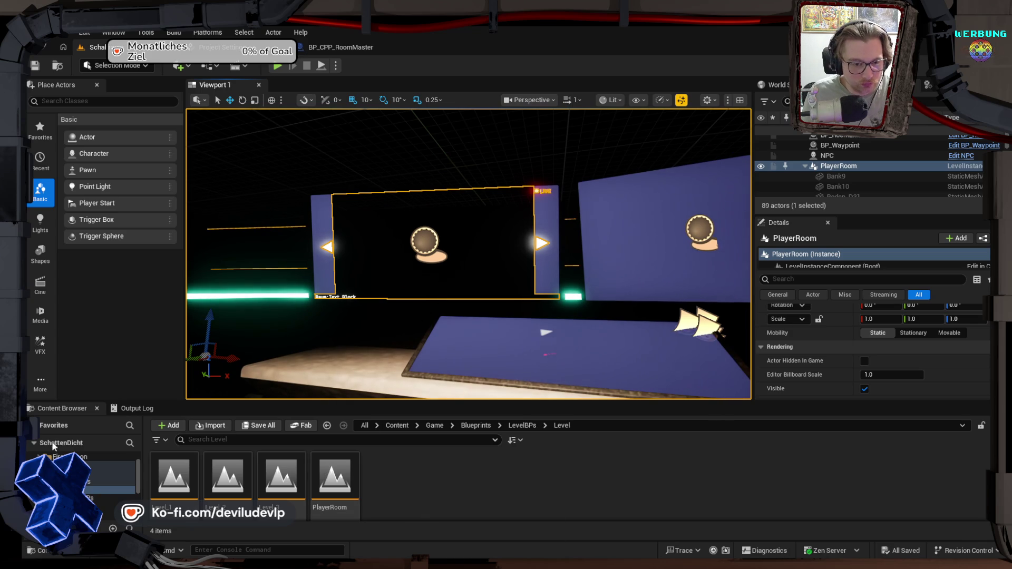
click(79, 457)
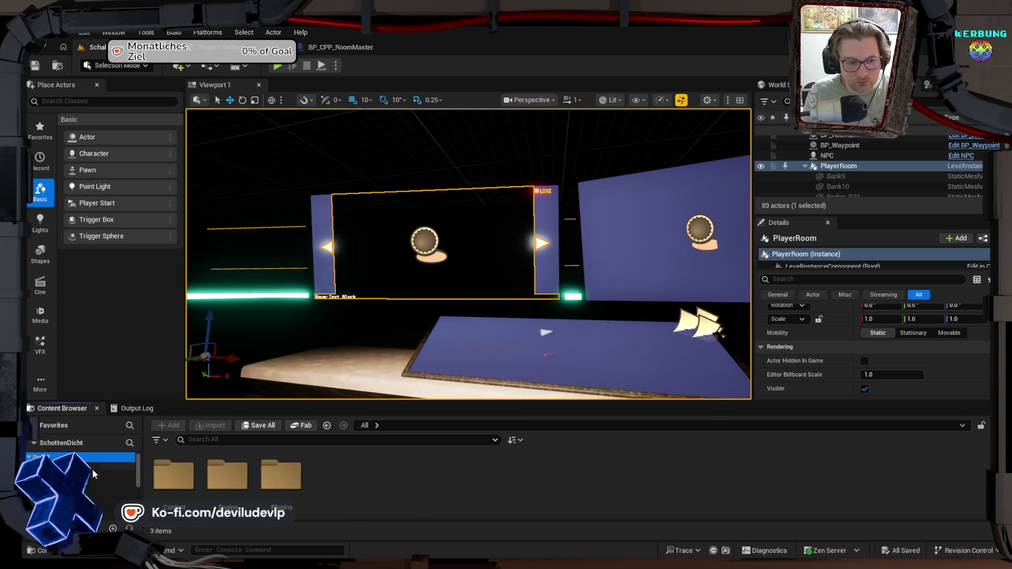
Step: From the plugin's C++ Public folder, create BP_CPP_CamPlugin based on CamPlugin in ObjectBPs
double_click(272, 485)
double_click(174, 476)
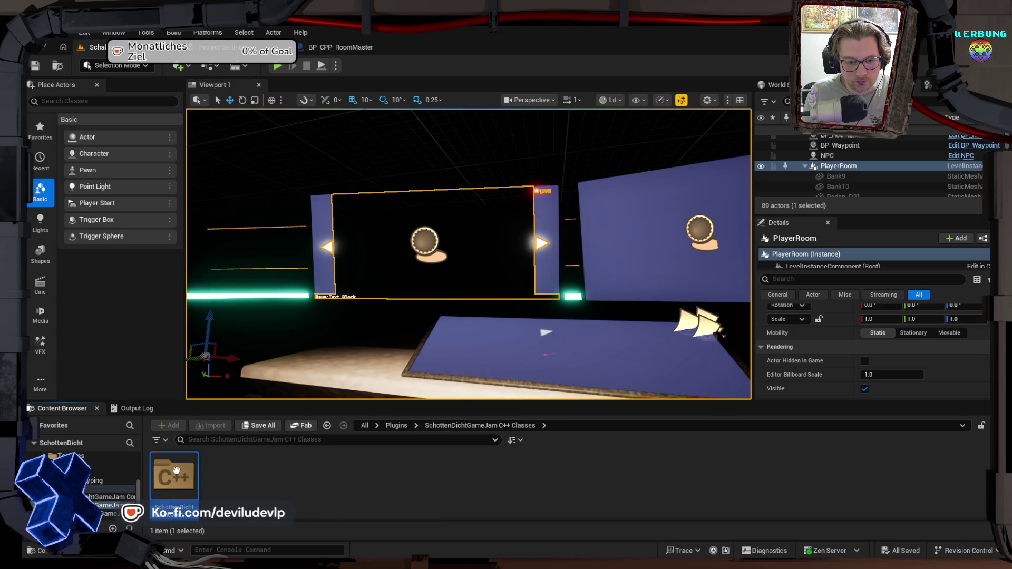
double_click(174, 476)
double_click(180, 474)
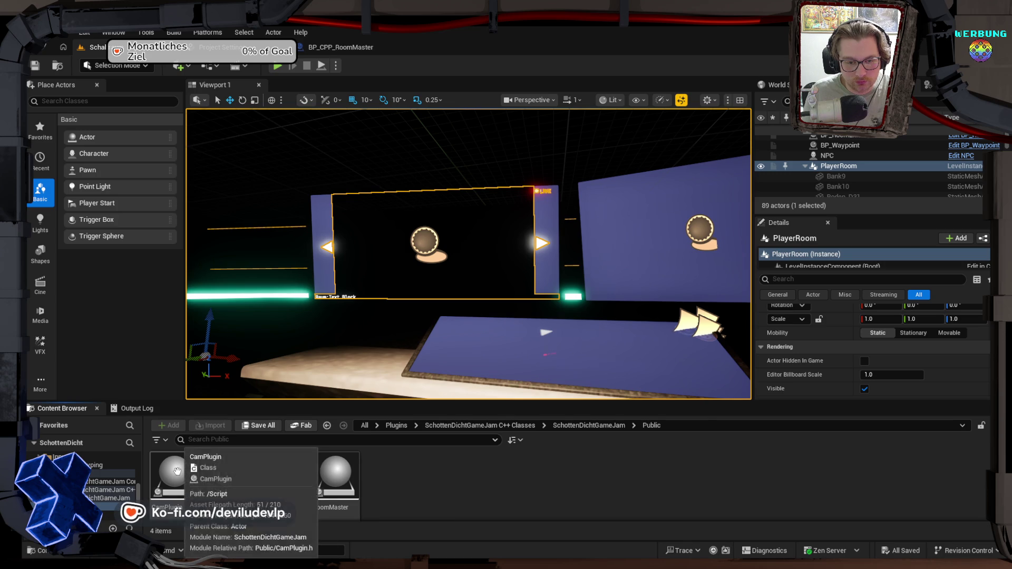
right_click(174, 473)
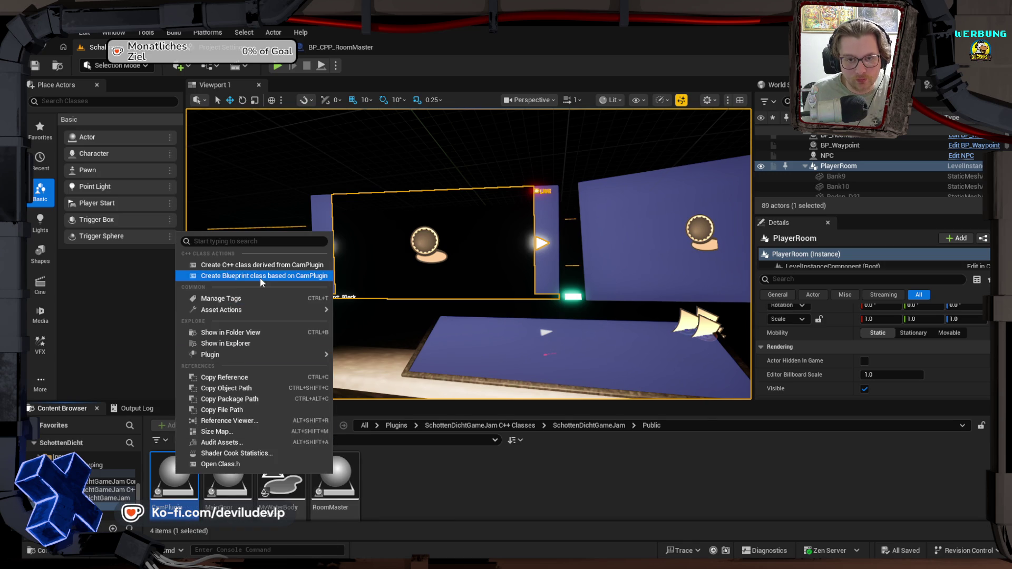
click(261, 276)
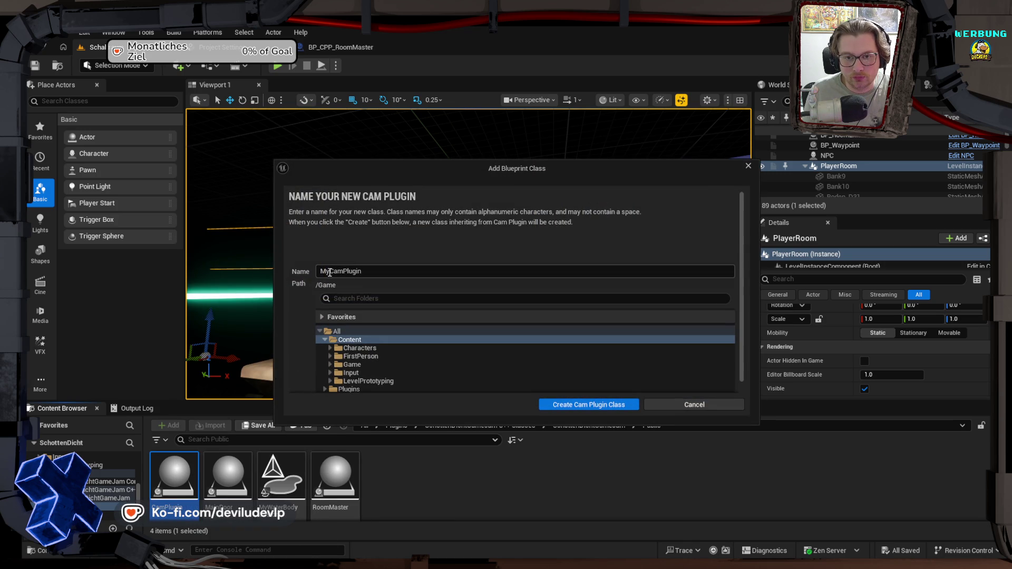
text(BP_CPP_)
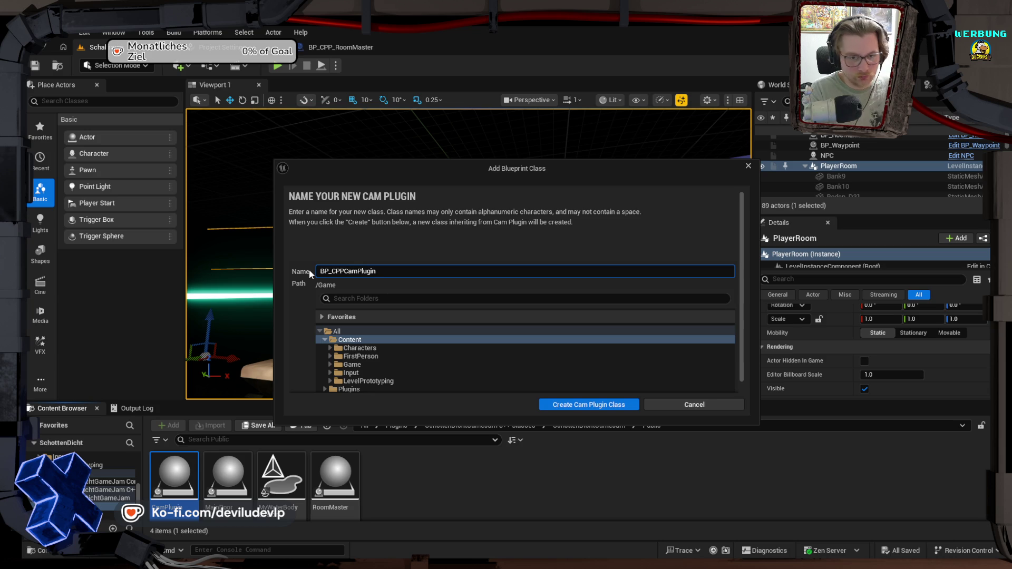
click(330, 364)
click(336, 372)
click(369, 389)
click(576, 405)
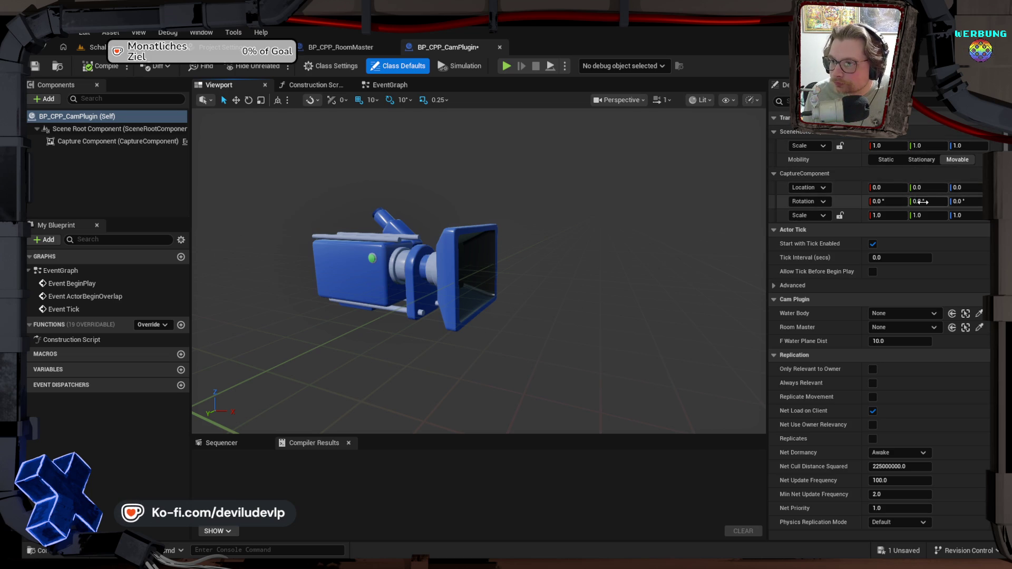
Step: Tilt the Capture Component to -20° and set its field of view to 100
mouse_move(919, 202)
mouse_down()
mouse_move(889, 201)
mouse_move(927, 202)
mouse_up()
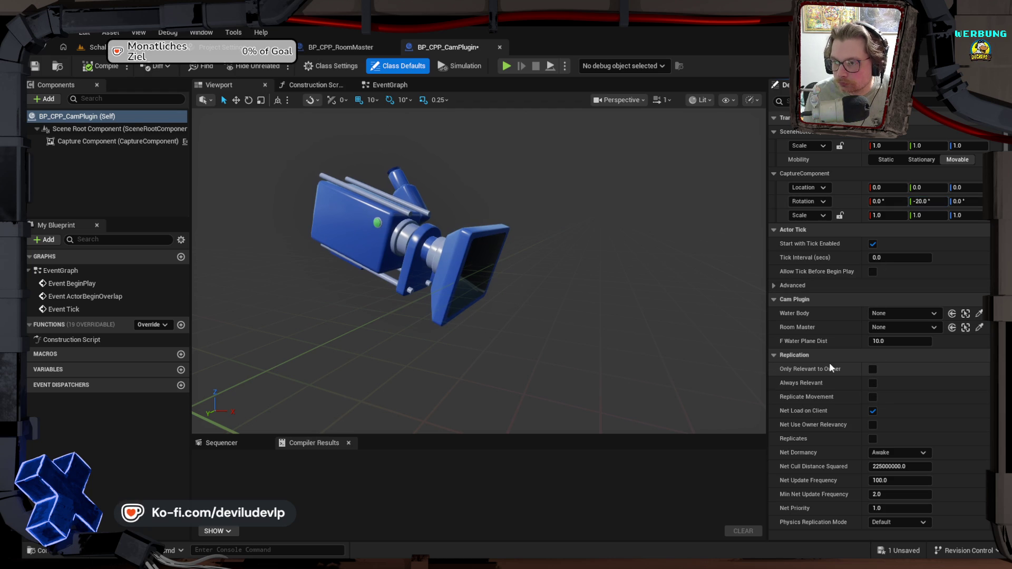
scroll(831, 367, down, 1)
scroll(829, 362, down, 5)
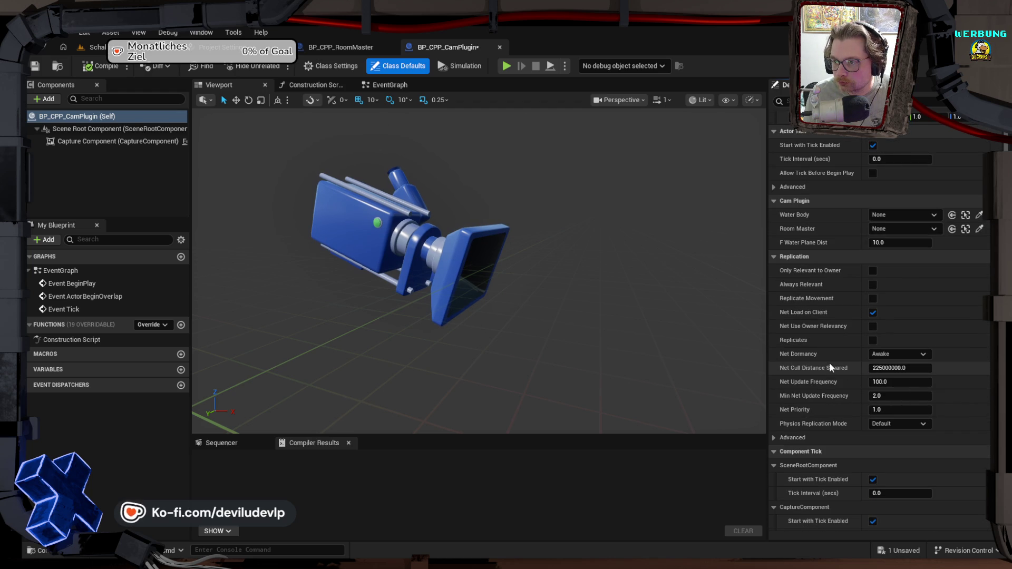
scroll(830, 367, up, 6)
scroll(829, 364, down, 15)
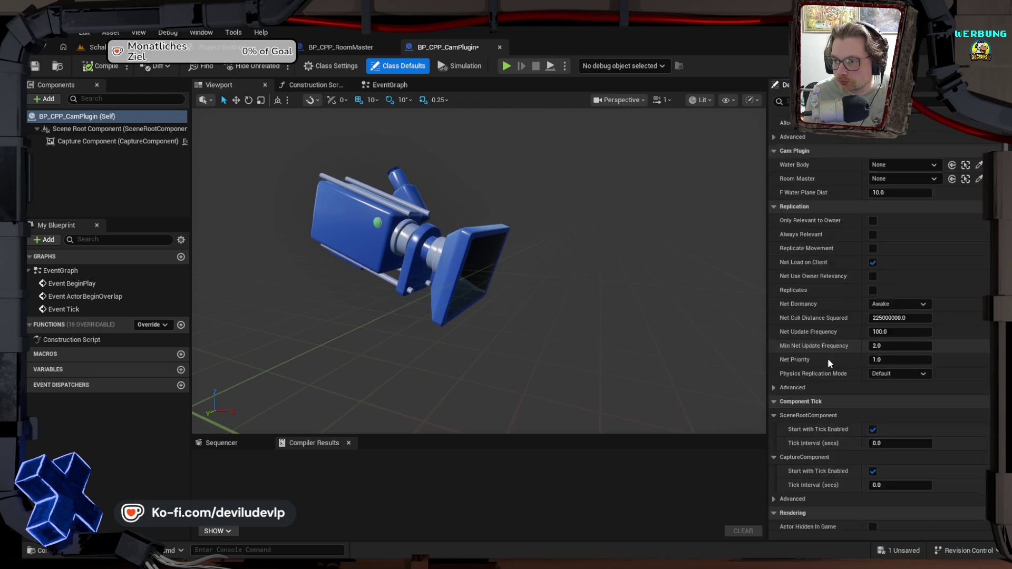
scroll(828, 359, down, 14)
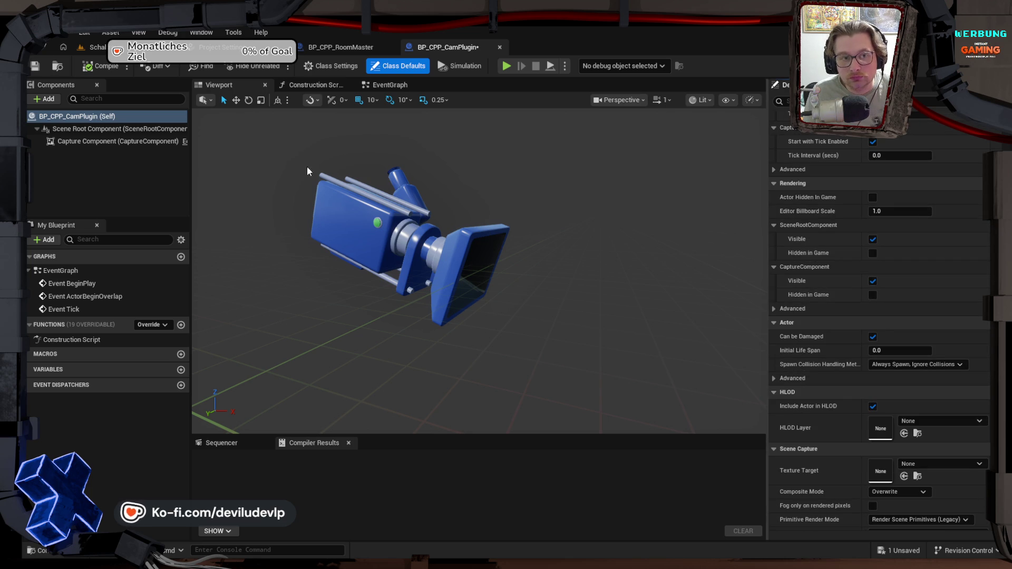
click(99, 143)
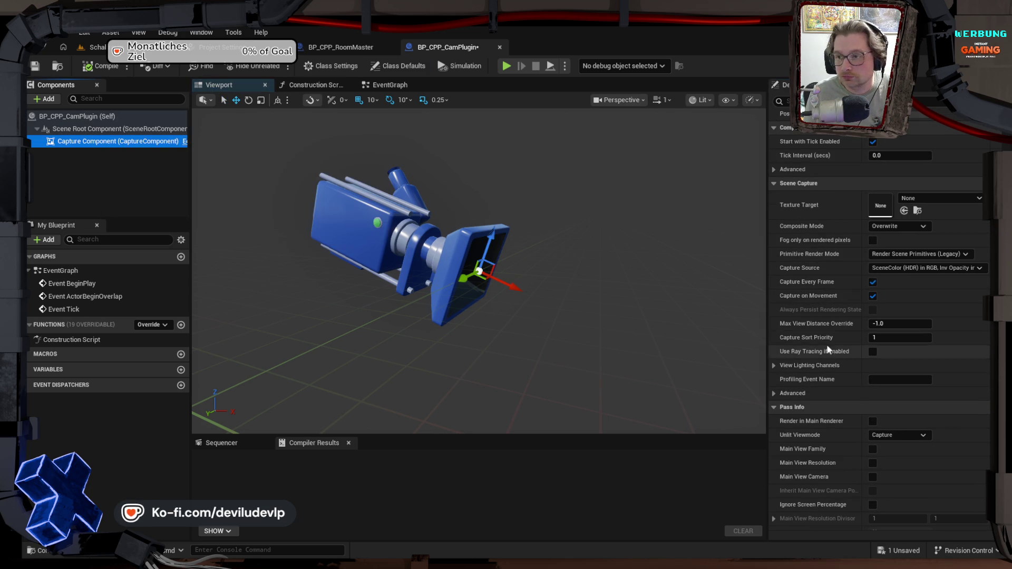
scroll(806, 334, up, 3)
scroll(806, 335, up, 20)
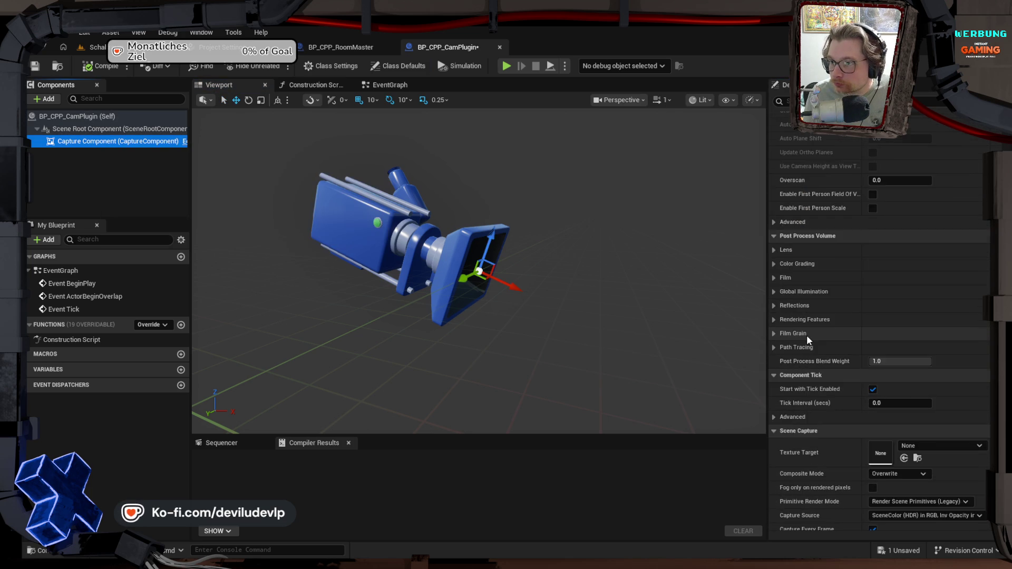
click(890, 312)
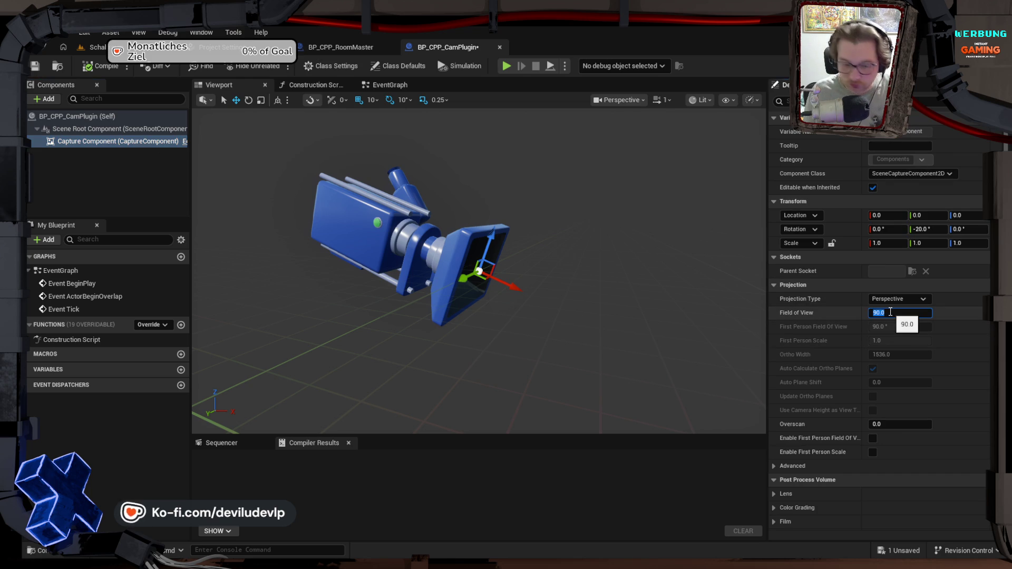
text(1)
key(Return)
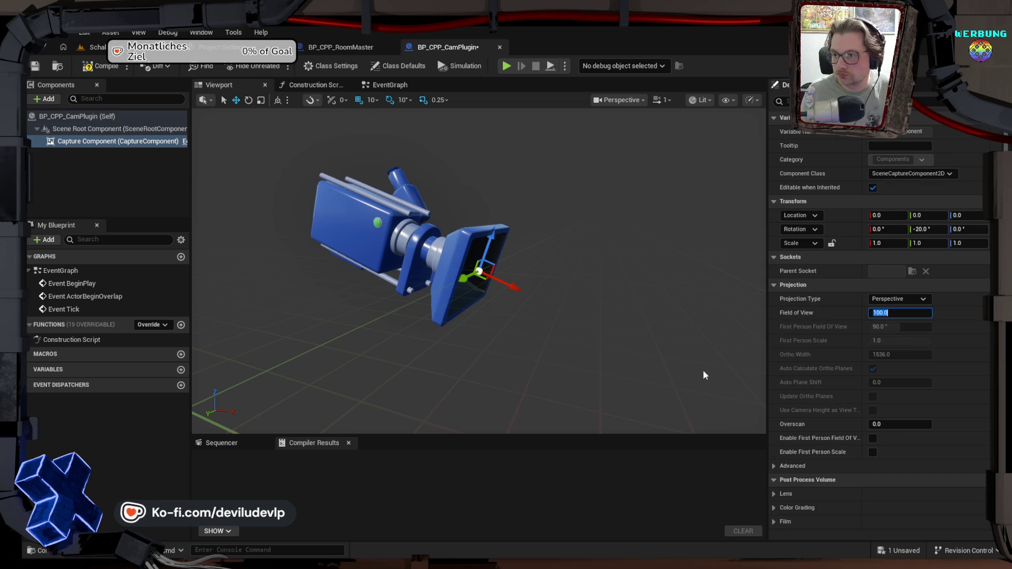
Step: Set Capture Source to Final Color (LDR) in RGB, target CV_Cam_TextureRenderTarget2D, and compile
scroll(819, 392, down, 3)
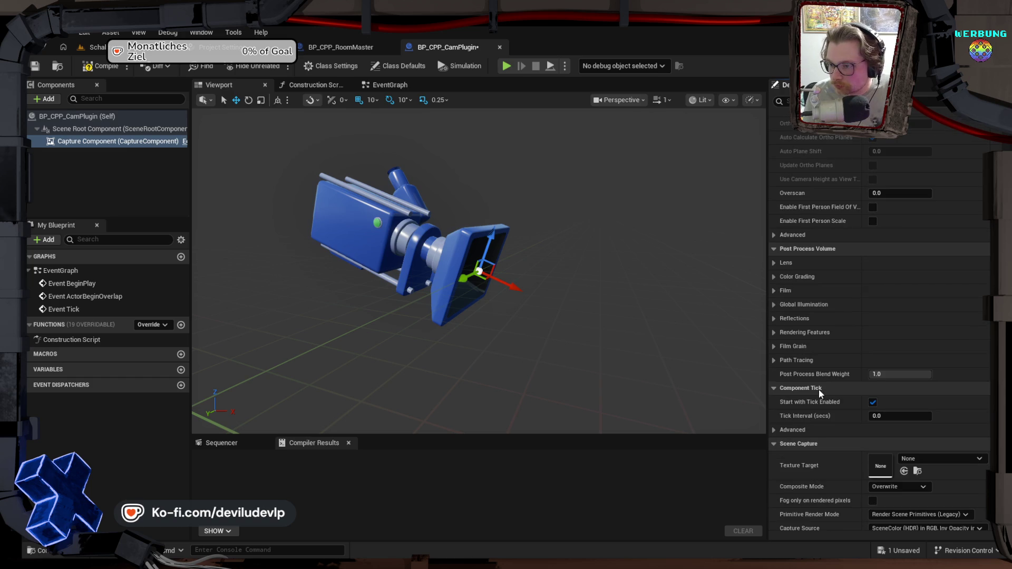
scroll(818, 390, down, 4)
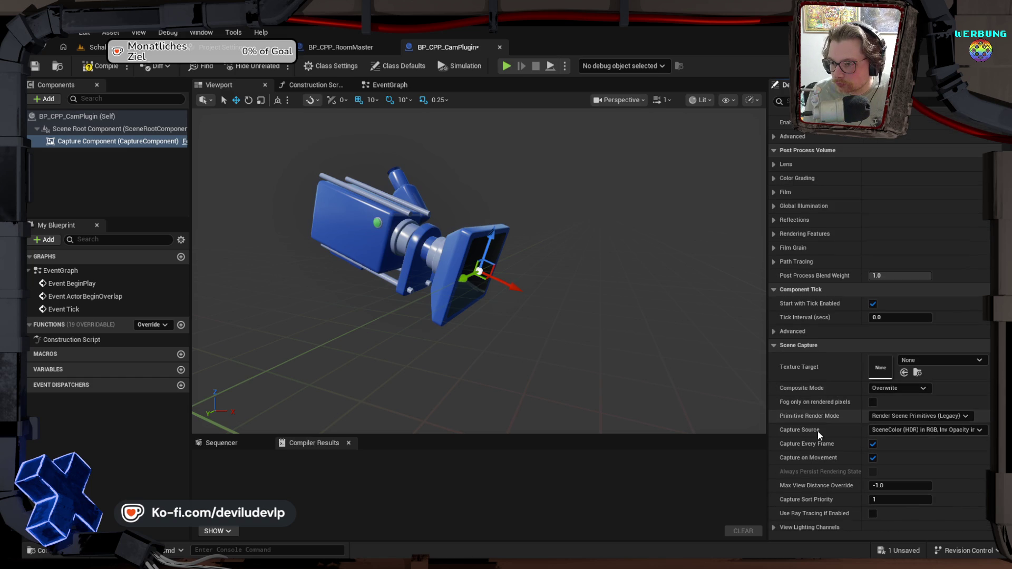
click(902, 429)
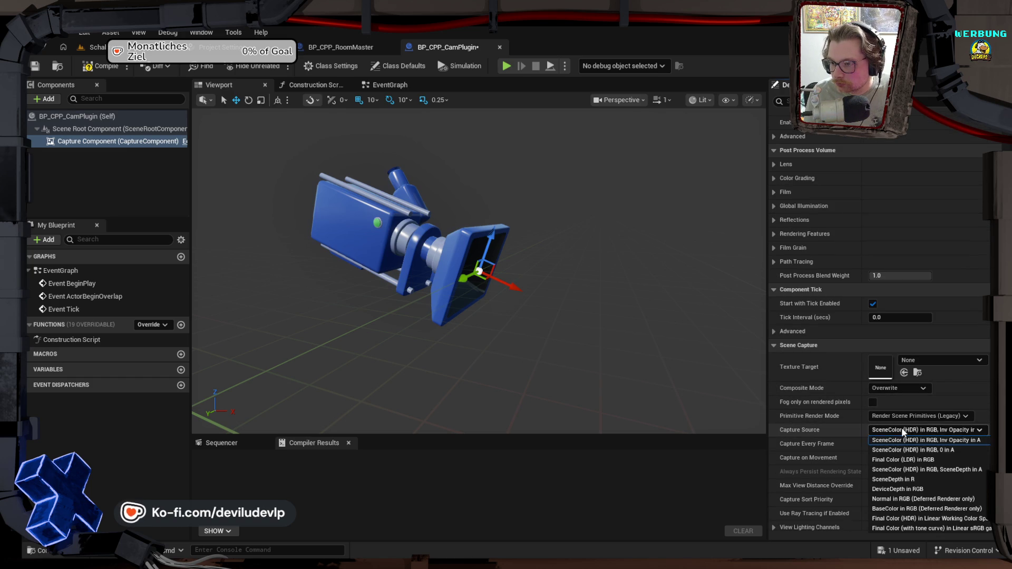
click(894, 461)
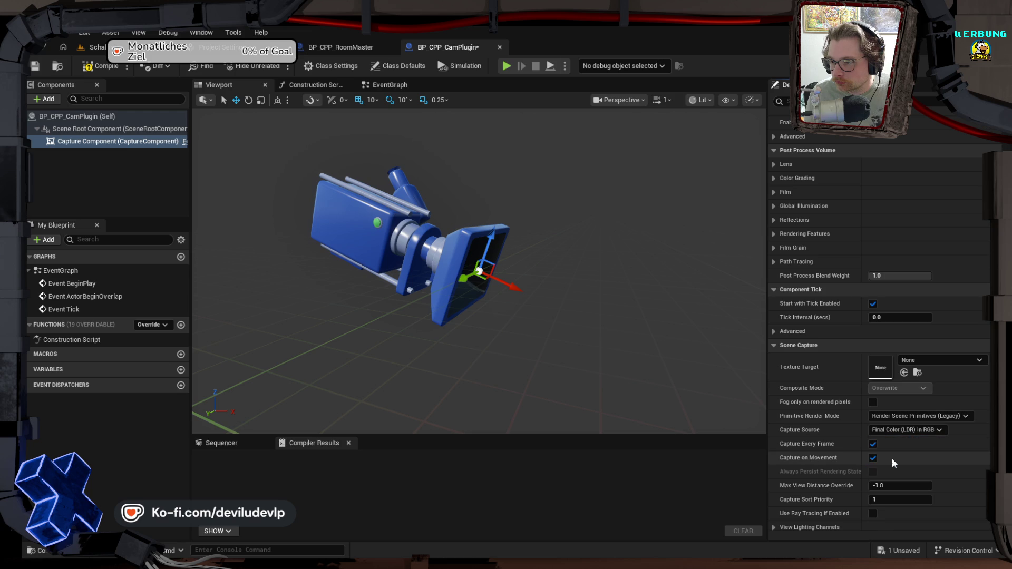
click(918, 361)
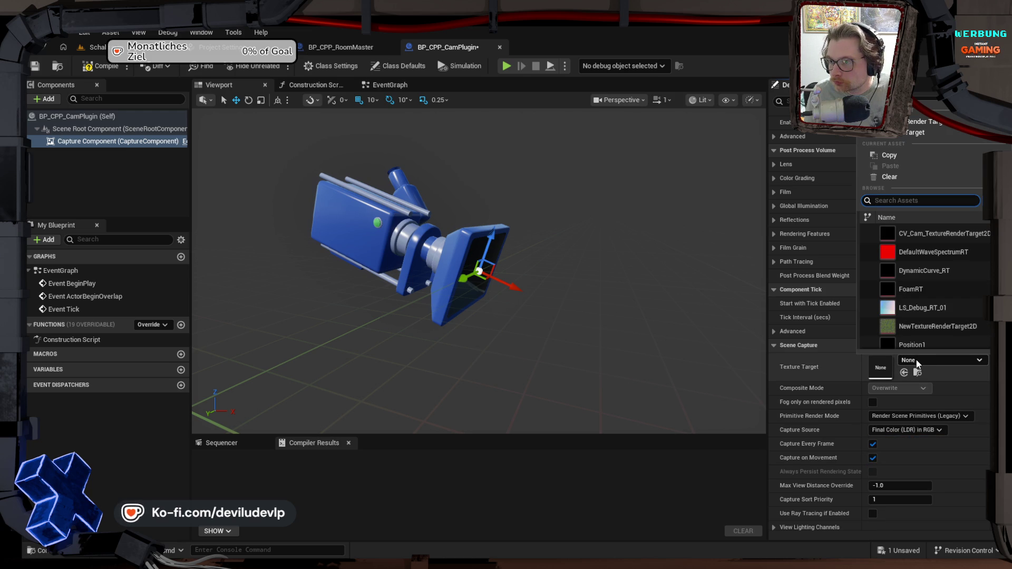
click(927, 234)
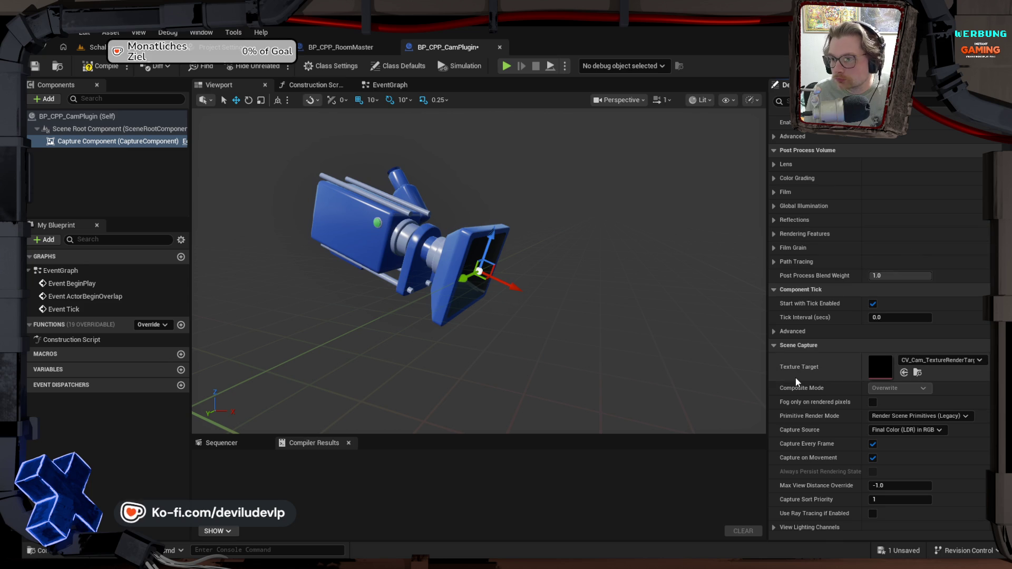
click(97, 66)
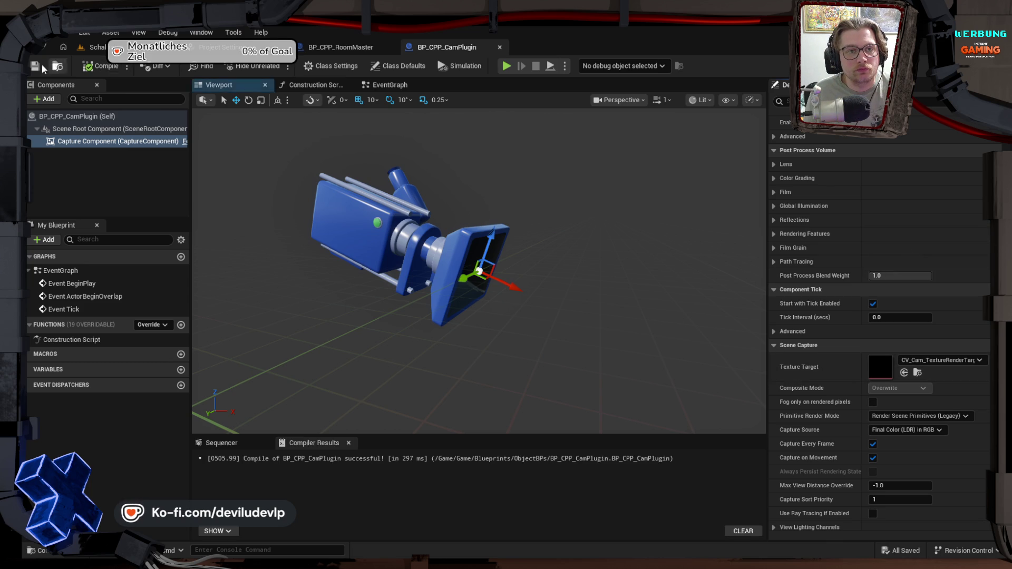
click(65, 49)
Step: Place a BP_CPP_CamPlugin actor in the PlayerRoom and shift it sideways along Y
key(f)
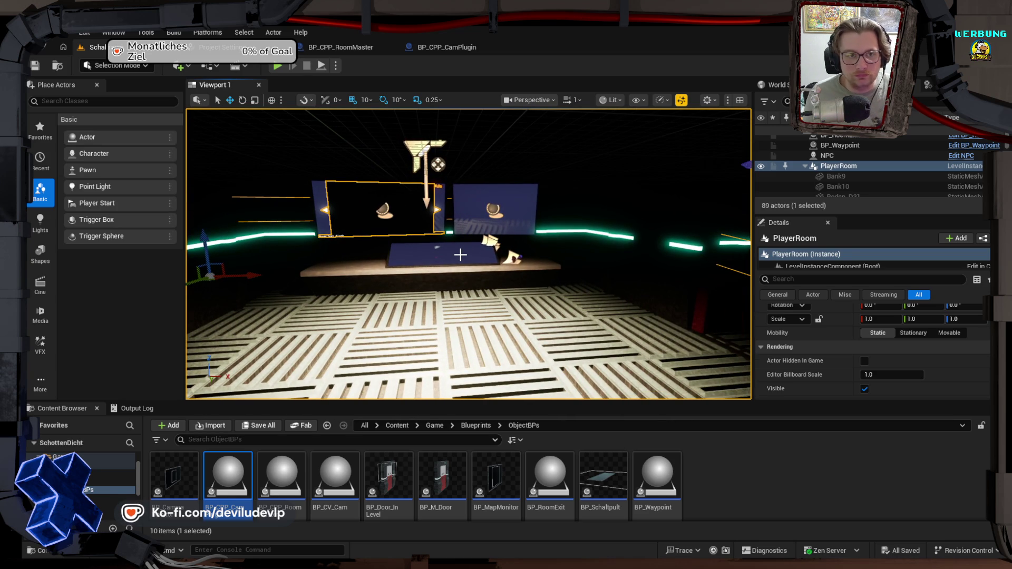
mouse_move(228, 474)
mouse_down()
mouse_move(295, 476)
mouse_move(571, 348)
mouse_move(576, 159)
mouse_up()
mouse_move(622, 194)
mouse_down()
mouse_move(316, 185)
mouse_move(452, 180)
mouse_move(221, 196)
mouse_up()
Step: Fly the view toward the lit stage to check the monitor's live camera feed
drag(471, 230, 459, 153)
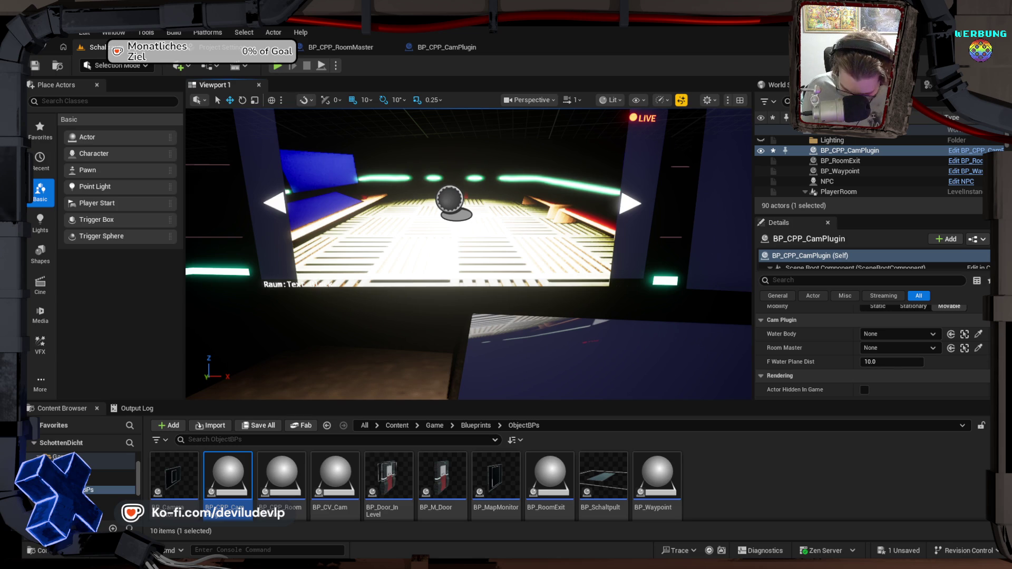
mouse_move(459, 153)
mouse_down()
mouse_move(440, 174)
mouse_move(440, 156)
mouse_move(462, 140)
mouse_up()
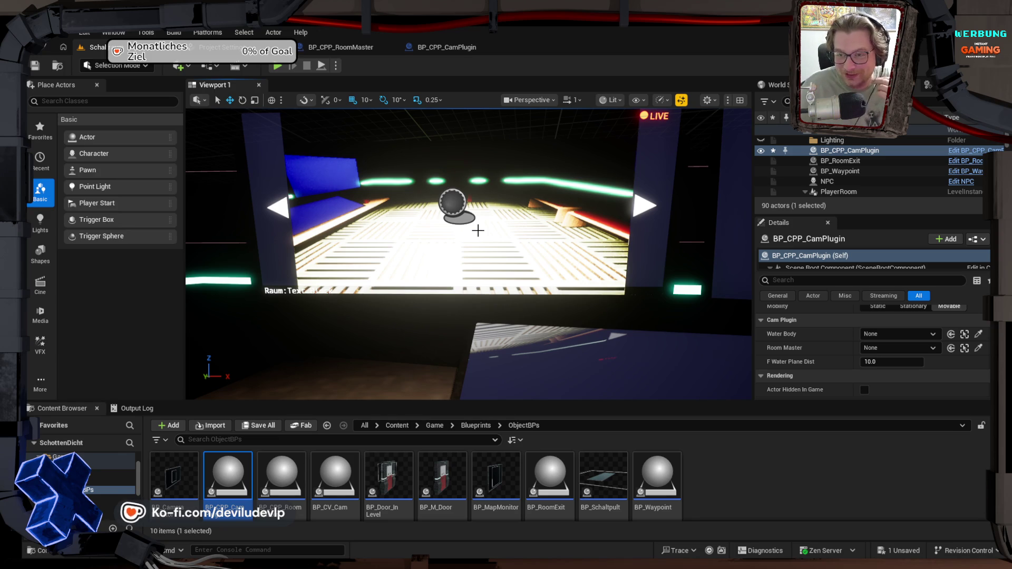
mouse_move(519, 255)
mouse_down()
mouse_move(514, 274)
mouse_move(514, 253)
mouse_move(530, 246)
mouse_move(579, 251)
mouse_move(502, 238)
mouse_up()
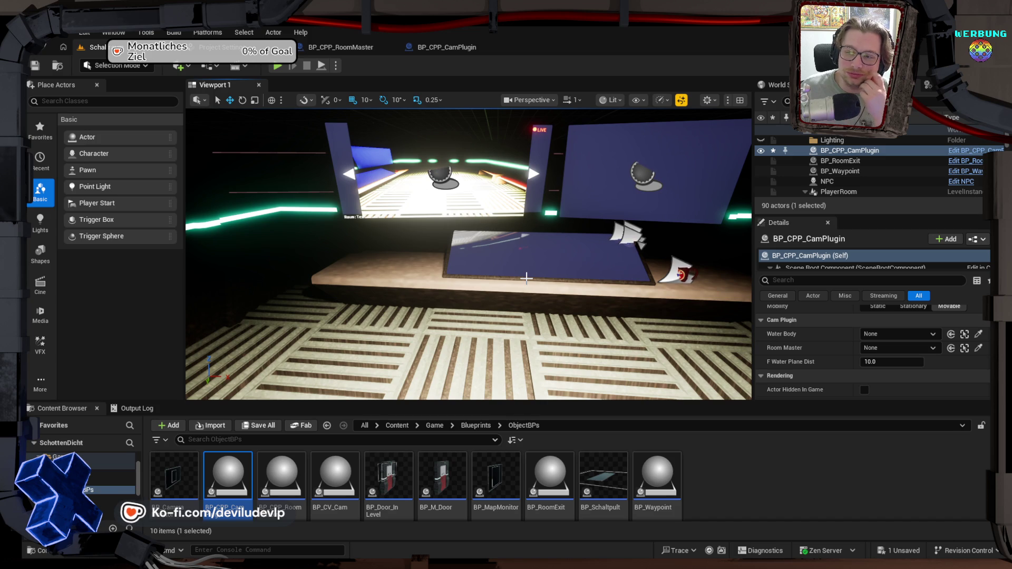
Step: Select the Capture Component in the actor's Details component tree
scroll(869, 358, down, 5)
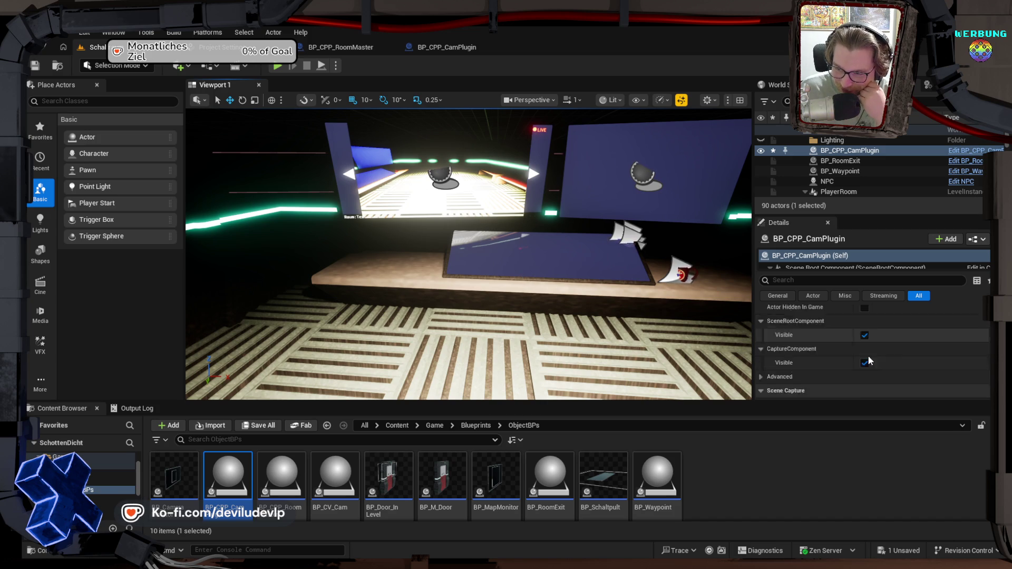
scroll(815, 348, down, 6)
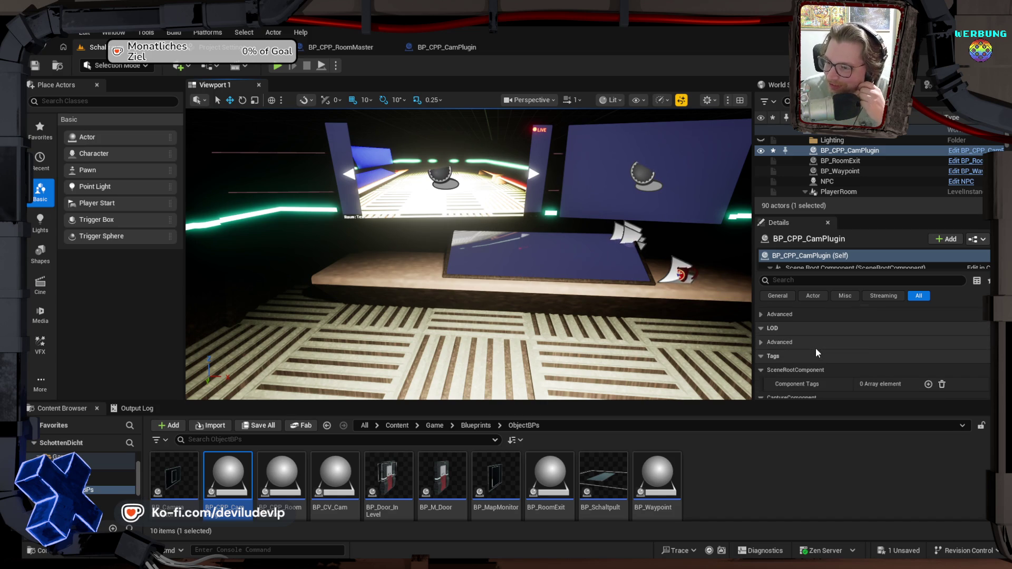
scroll(815, 346, up, 5)
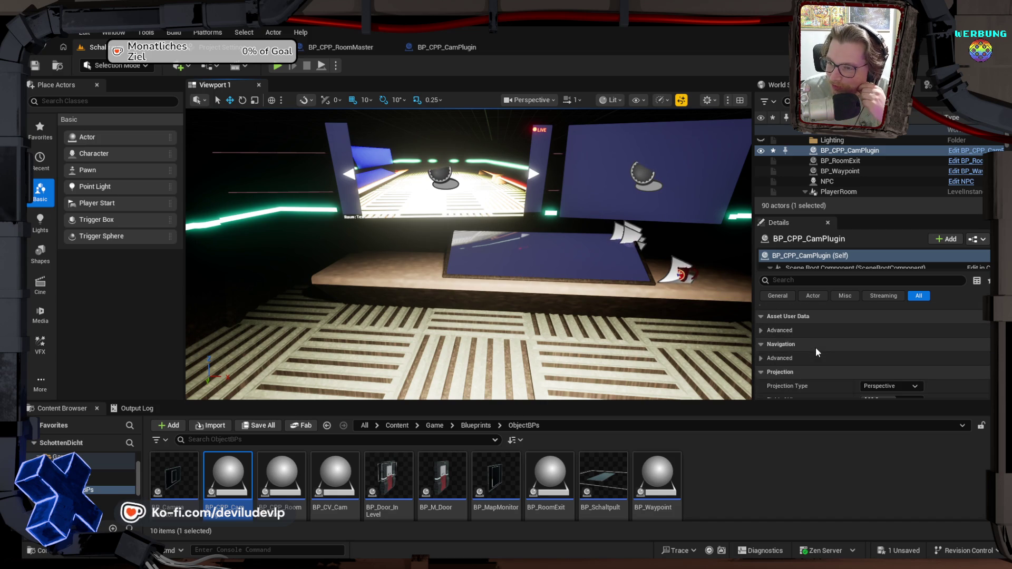
scroll(805, 257, down, 2)
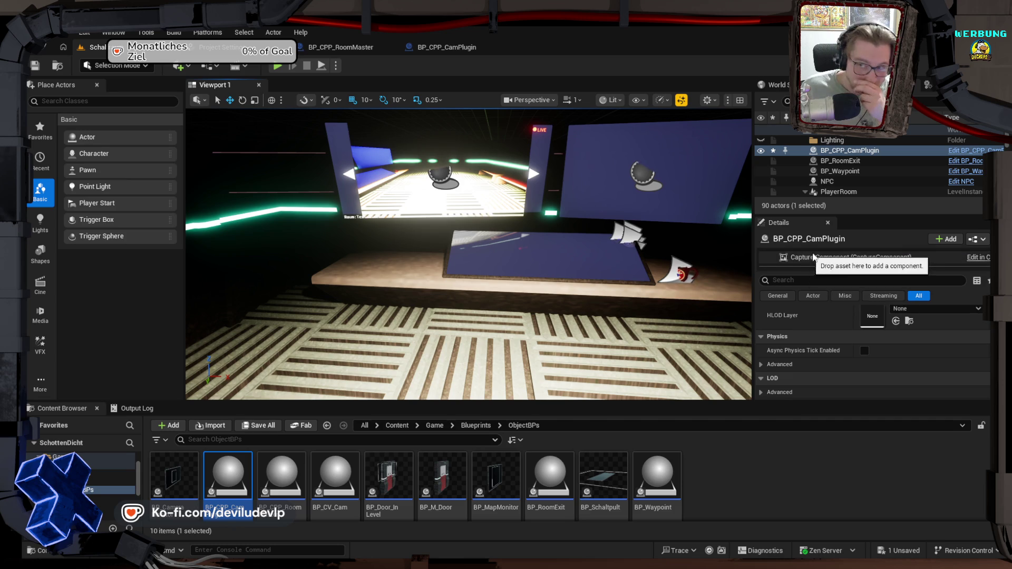
click(823, 257)
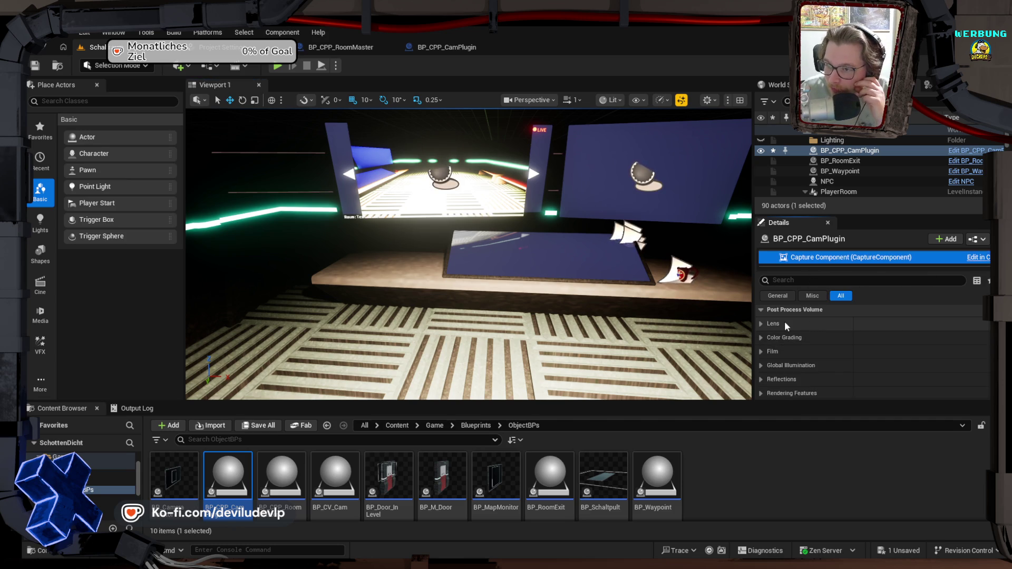
Step: Expand Path Tracing and toggle the Emissive Materials override on and back off
scroll(794, 356, down, 1)
scroll(794, 356, down, 5)
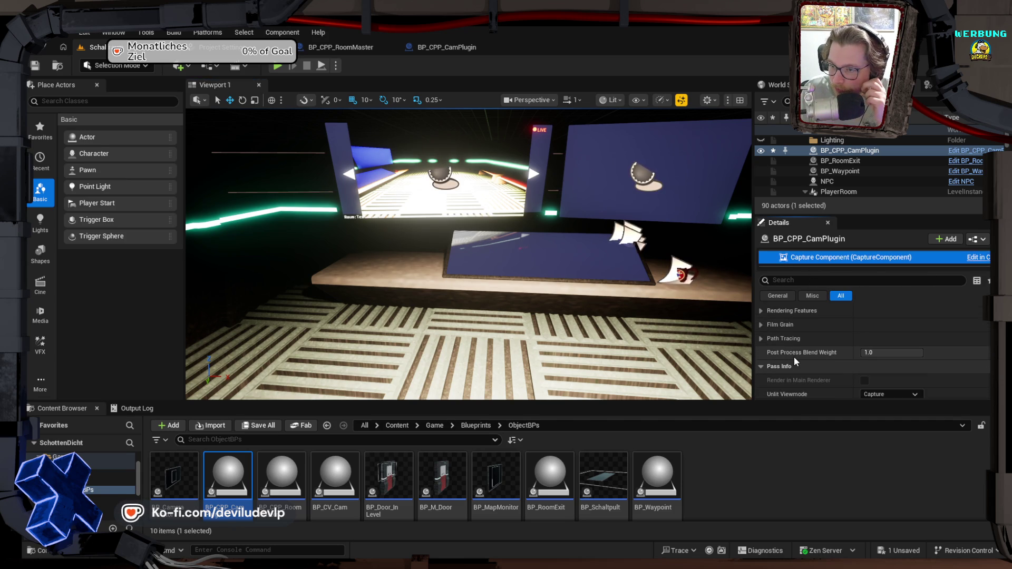
click(759, 338)
scroll(842, 364, down, 4)
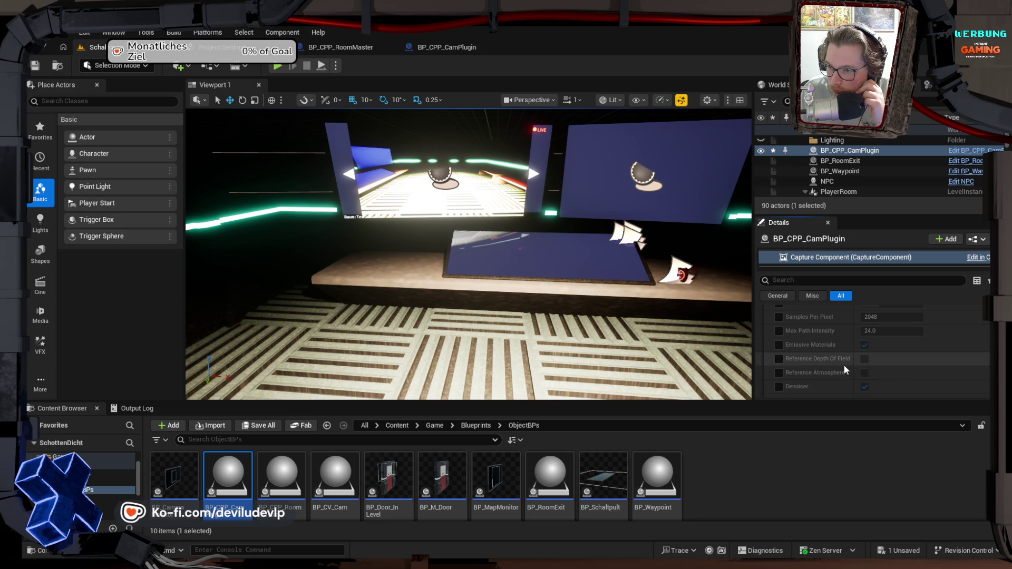
click(778, 345)
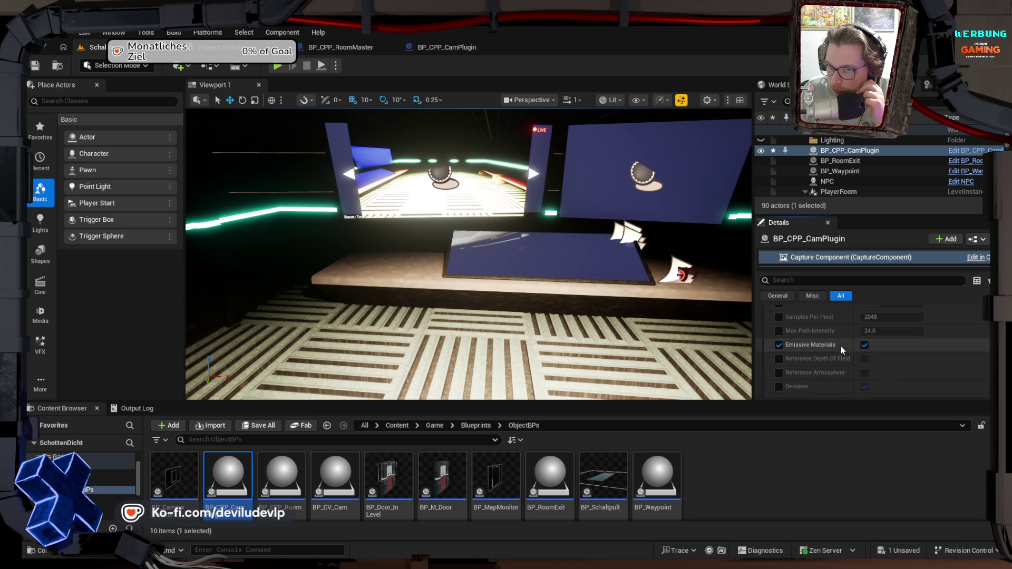
click(866, 346)
click(778, 345)
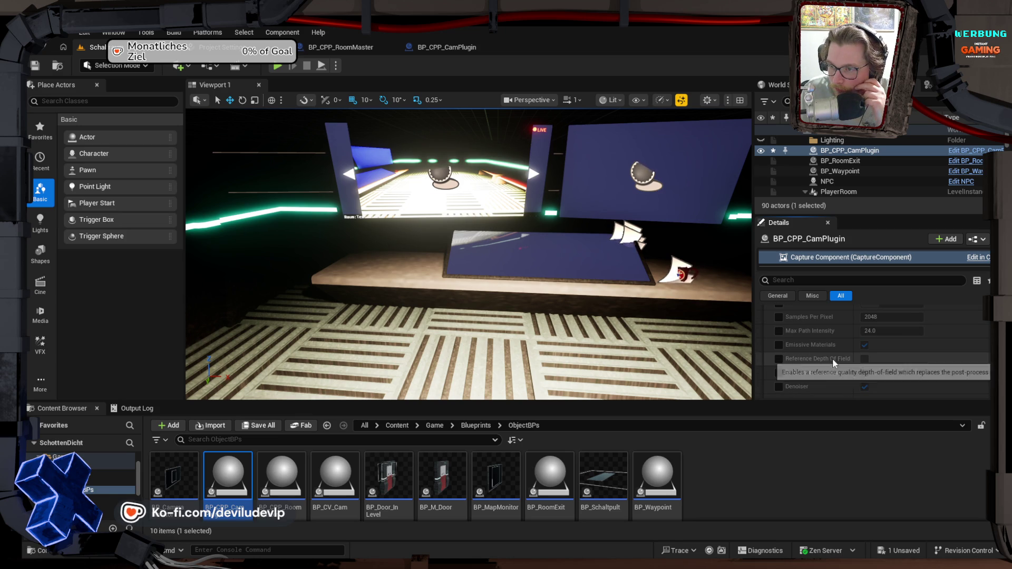
Step: Review the Lighting Components settings, then collapse them
scroll(872, 391, down, 2)
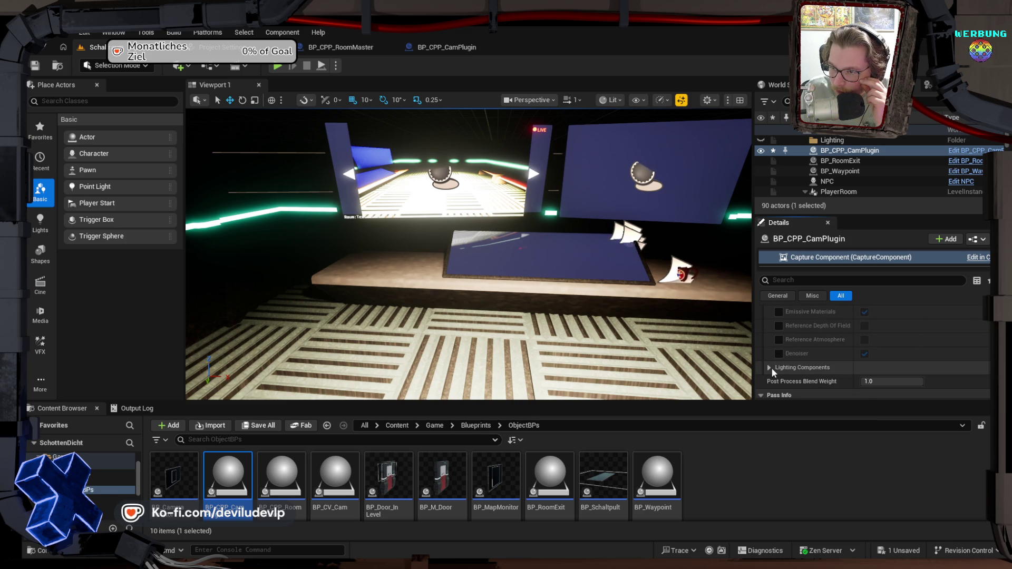
click(768, 367)
scroll(771, 367, down, 4)
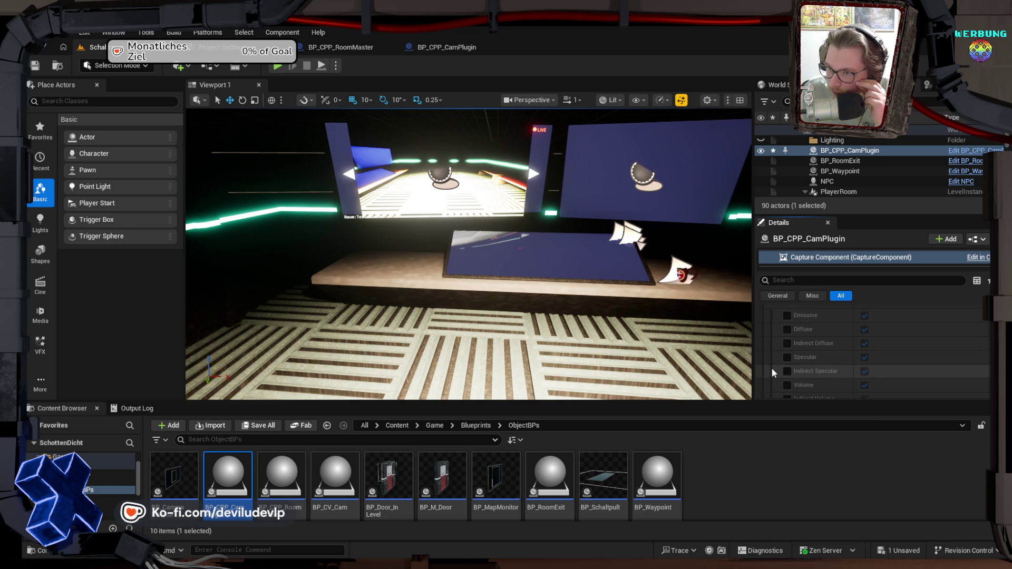
scroll(771, 368, down, 1)
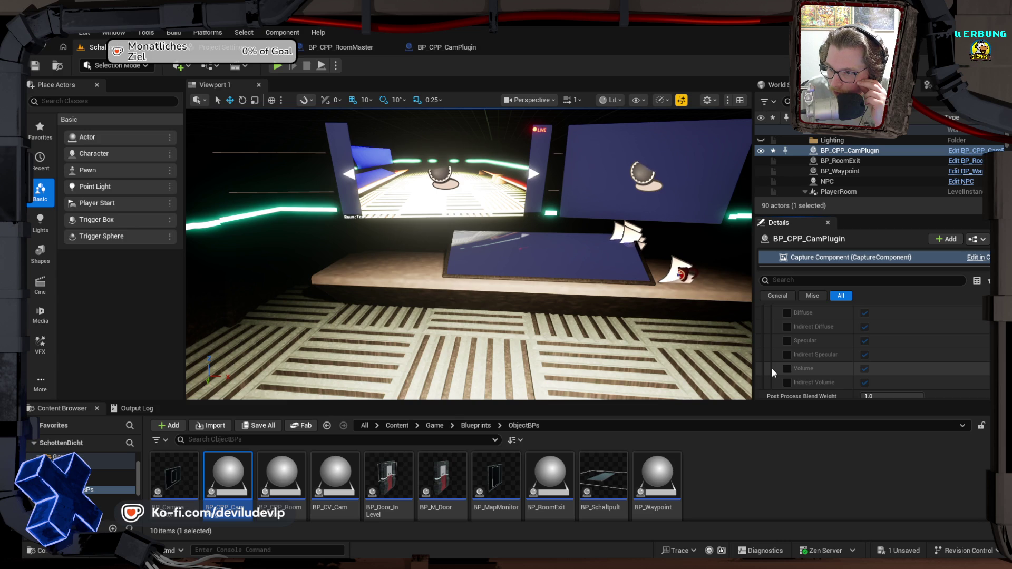
scroll(770, 366, up, 2)
click(768, 351)
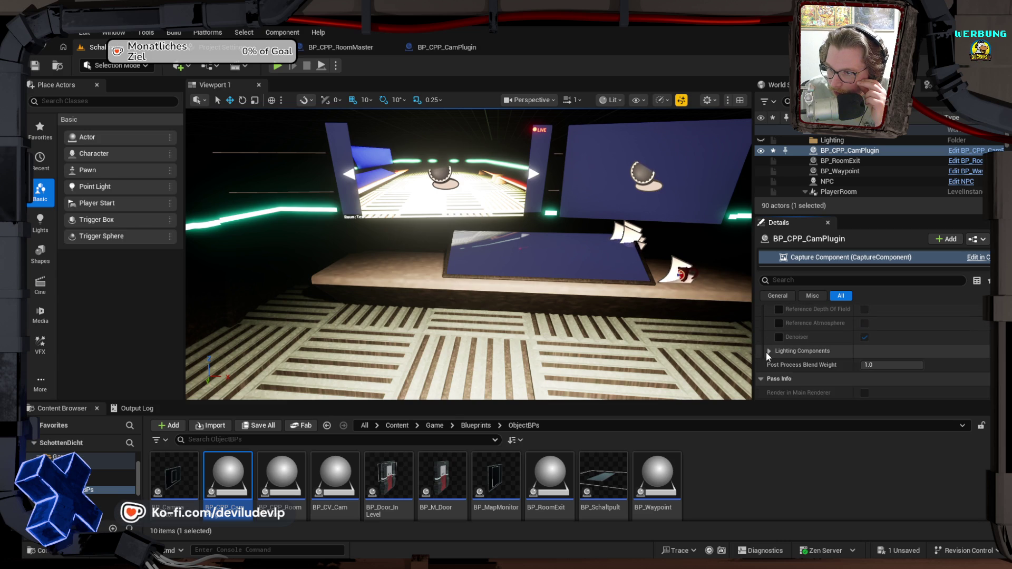
Step: Collapse Path Tracing and expand Rendering Features down to the Reflections settings
scroll(766, 352, up, 3)
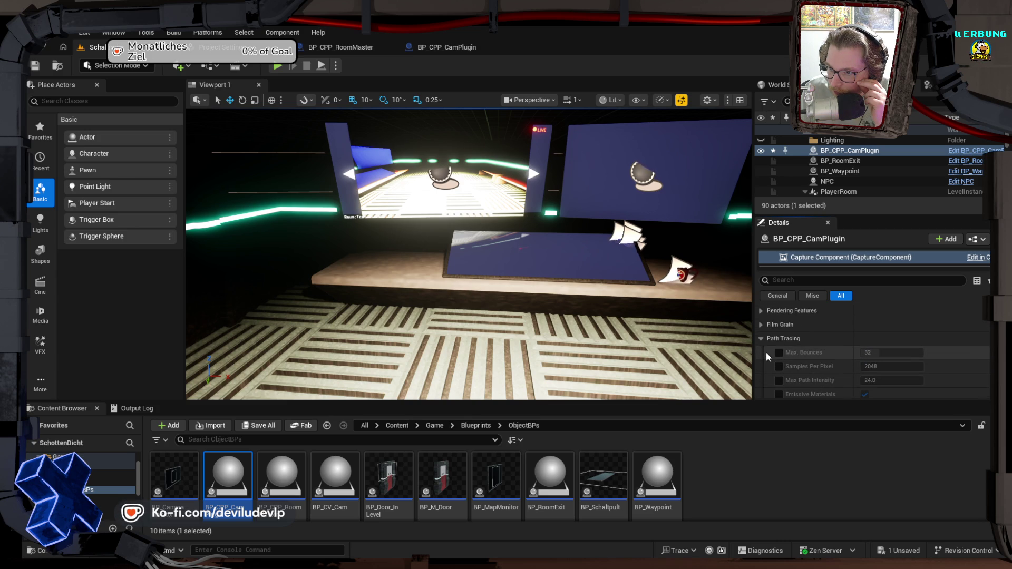
click(760, 338)
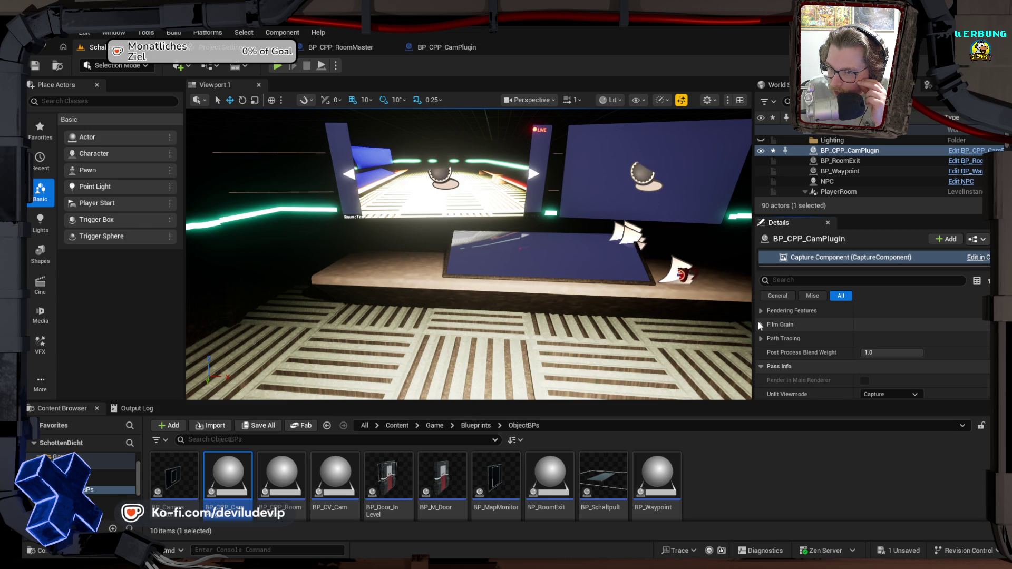
scroll(759, 332, up, 1)
click(761, 360)
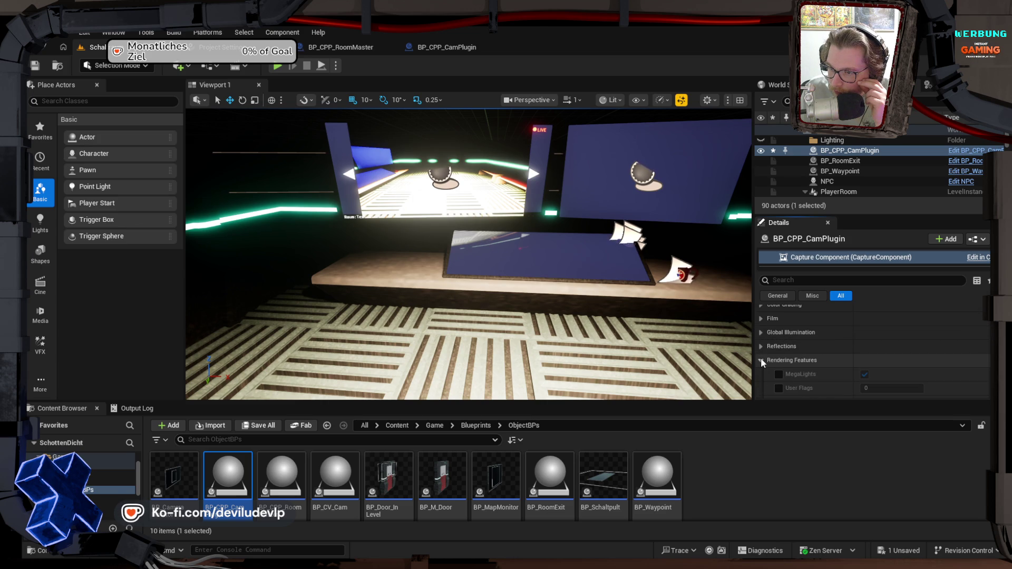
click(759, 344)
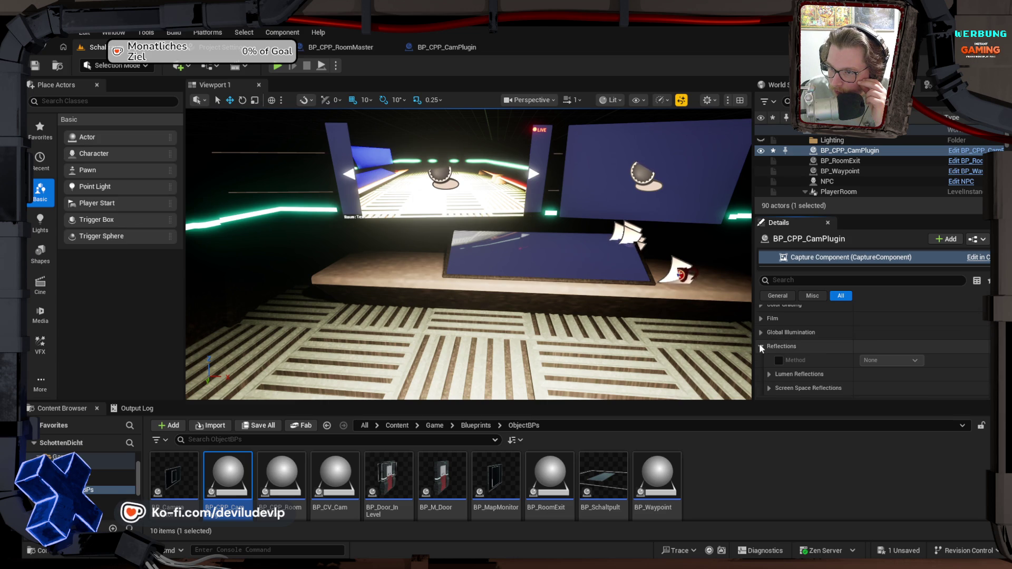
Step: Try Lumen and Screen Space reflection methods, then remove the reflection method override
click(779, 361)
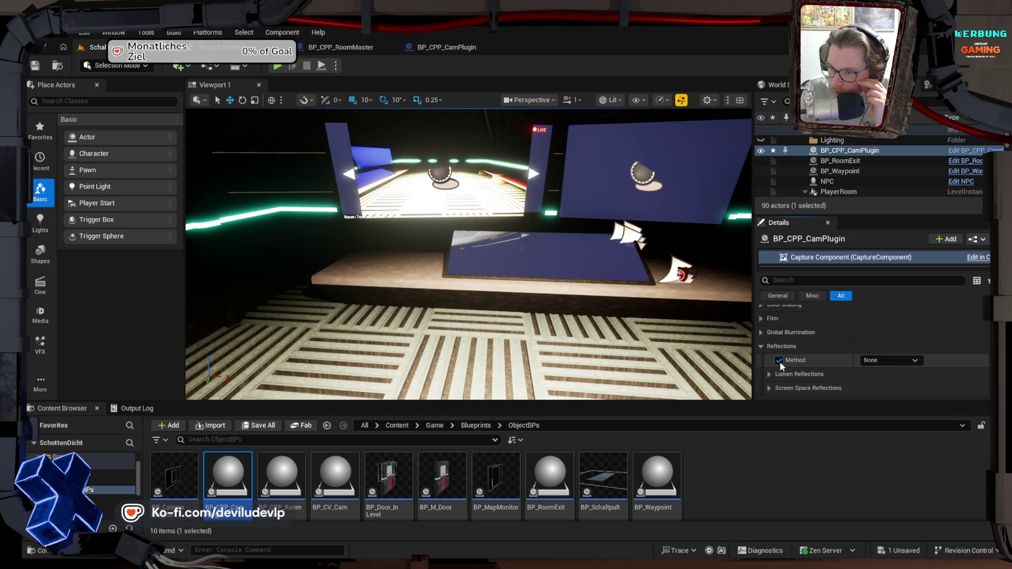
click(888, 361)
click(883, 380)
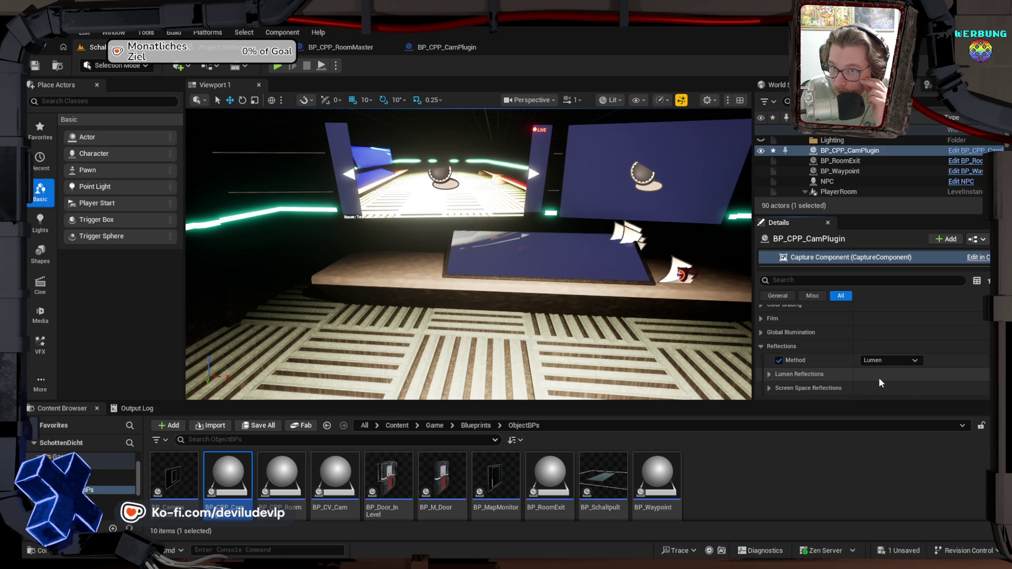
click(876, 361)
click(876, 390)
click(890, 360)
click(872, 381)
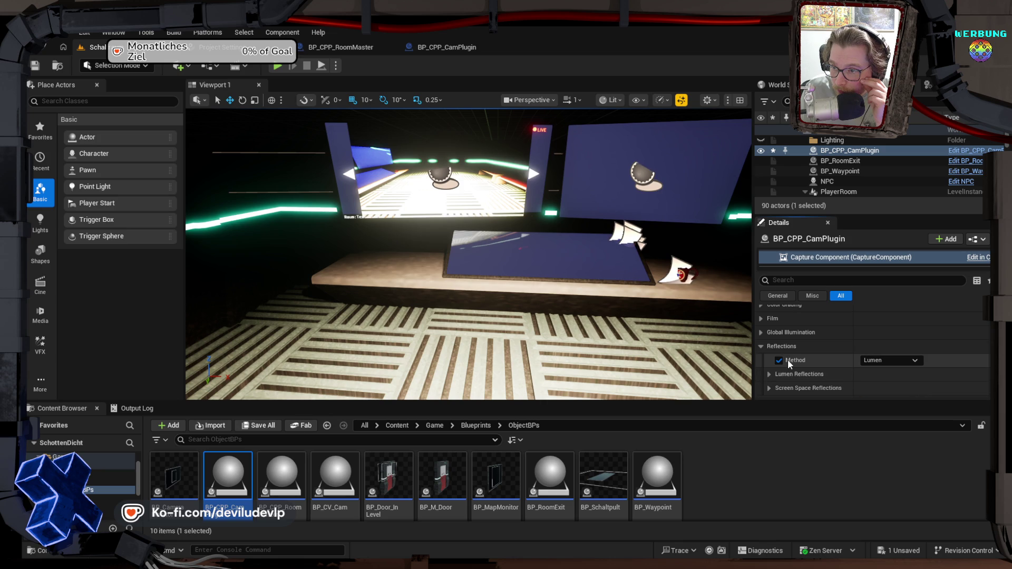
click(779, 360)
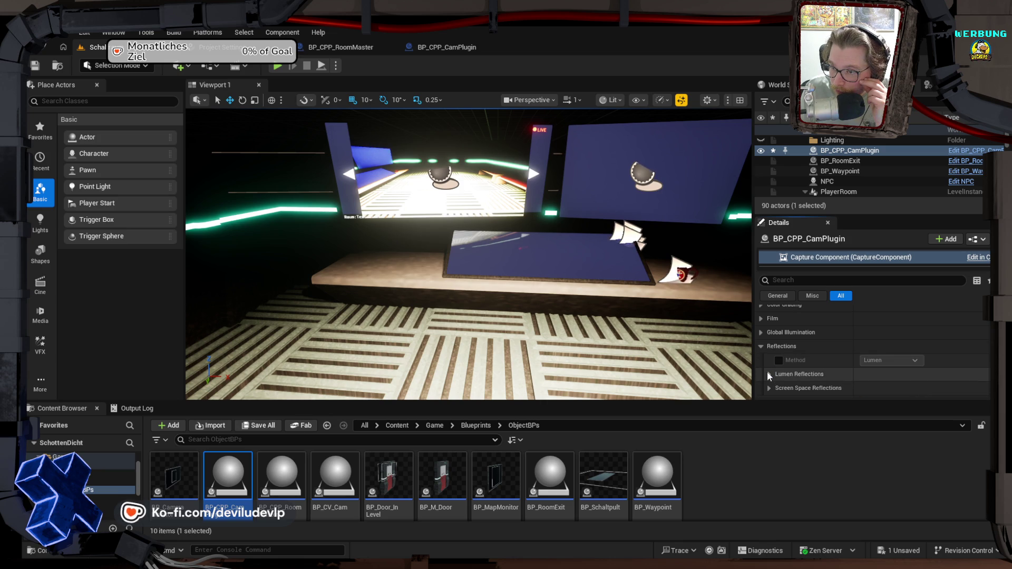
Step: Inspect the Lumen Reflections and Screen Space Reflections settings, then collapse Reflections
click(766, 373)
scroll(766, 372, down, 2)
scroll(766, 371, down, 1)
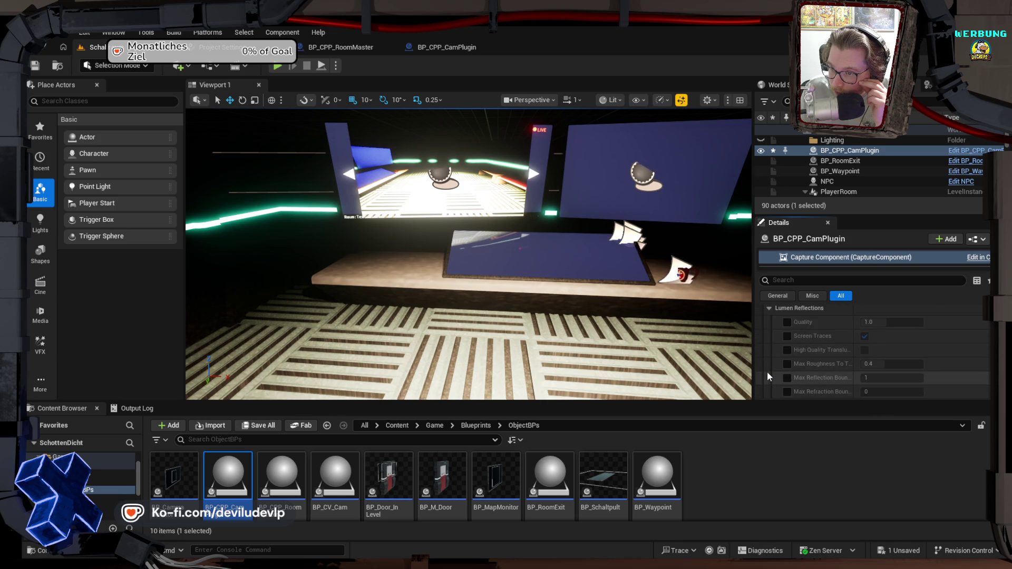
scroll(766, 372, down, 3)
click(769, 357)
scroll(770, 357, down, 3)
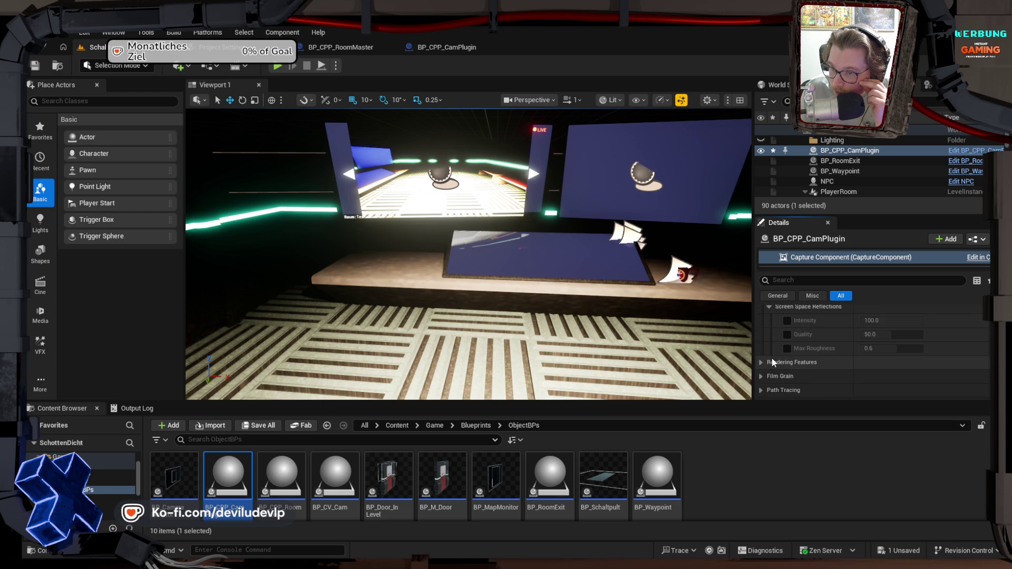
scroll(772, 362, up, 1)
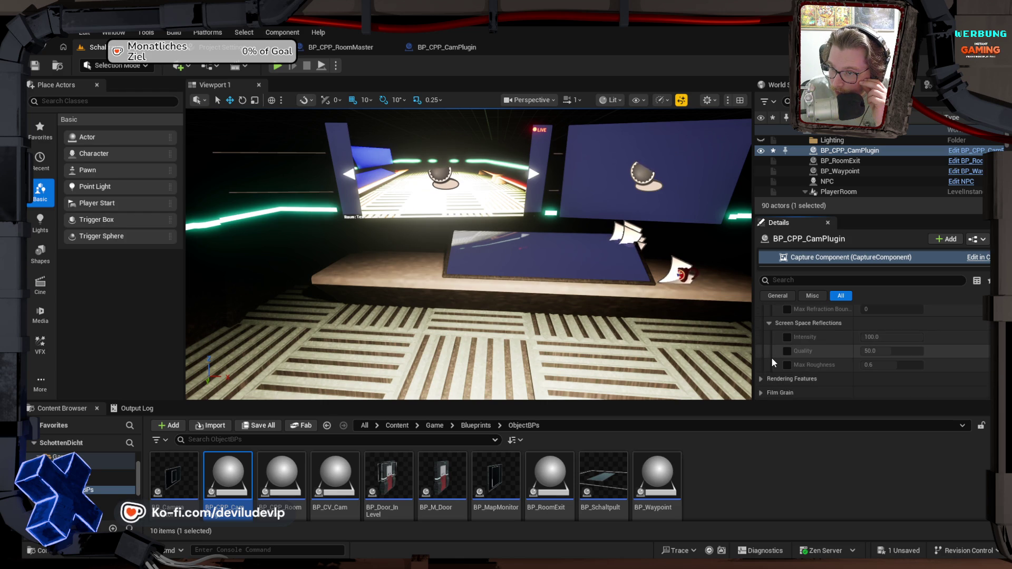
scroll(770, 357, up, 6)
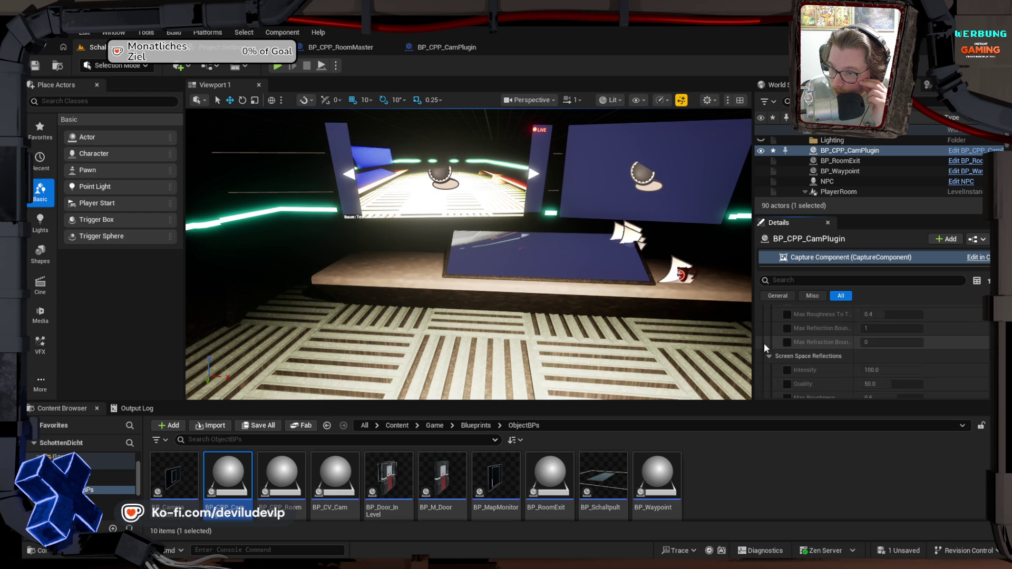
click(769, 321)
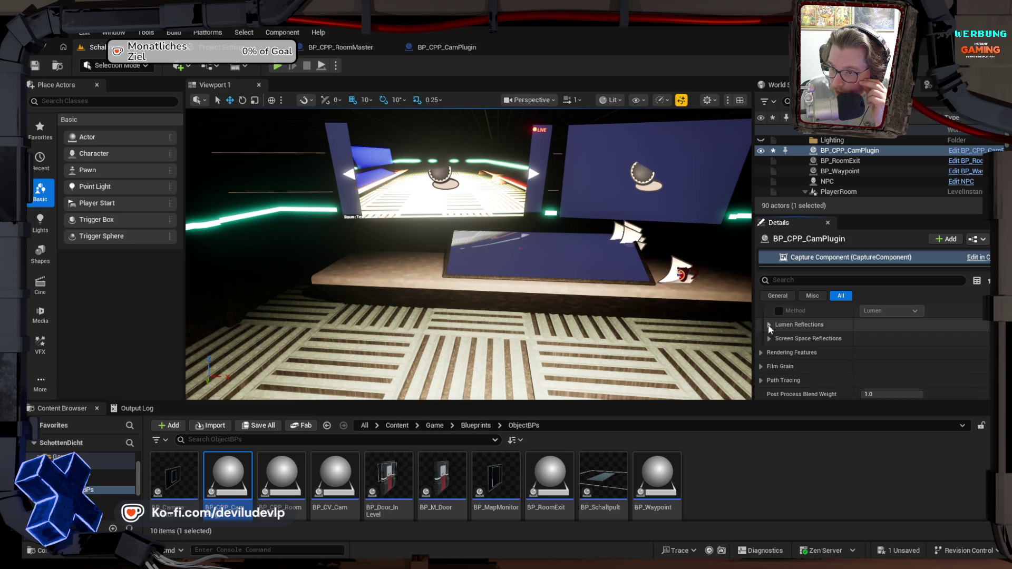
Step: Override the global illumination method, try Lumen, then set it to None
click(761, 349)
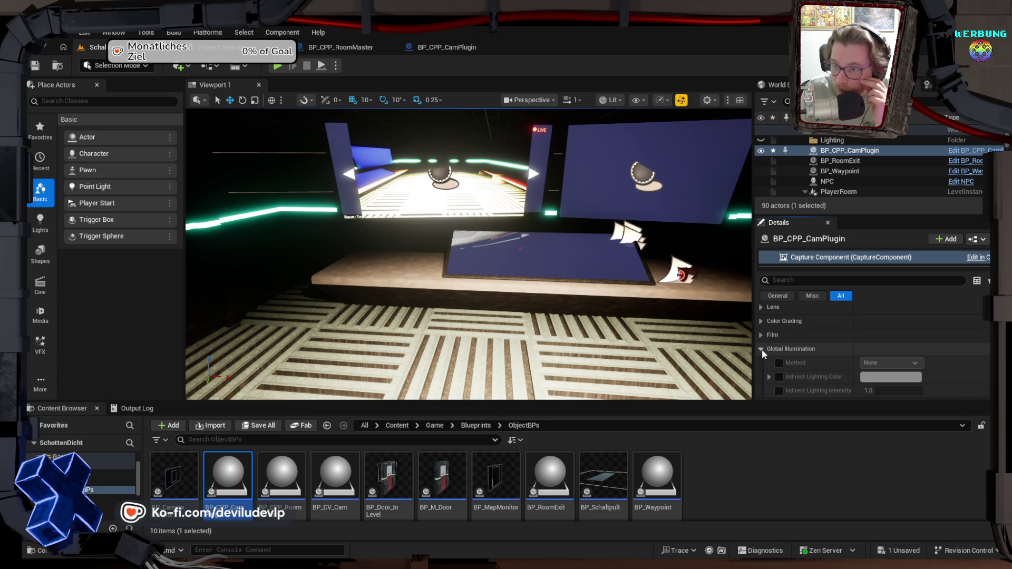
scroll(764, 343, down, 1)
click(778, 347)
click(879, 346)
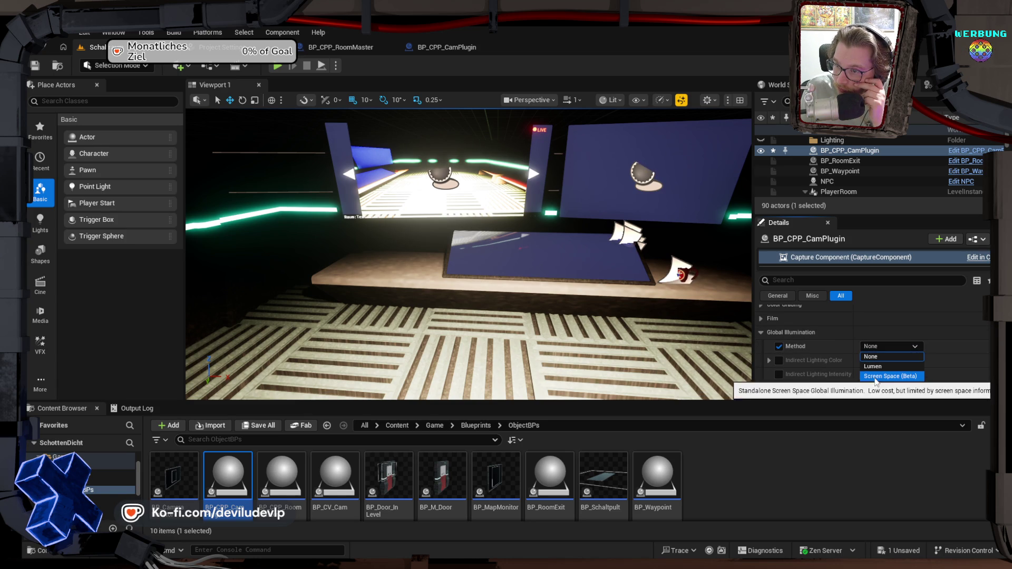
click(875, 366)
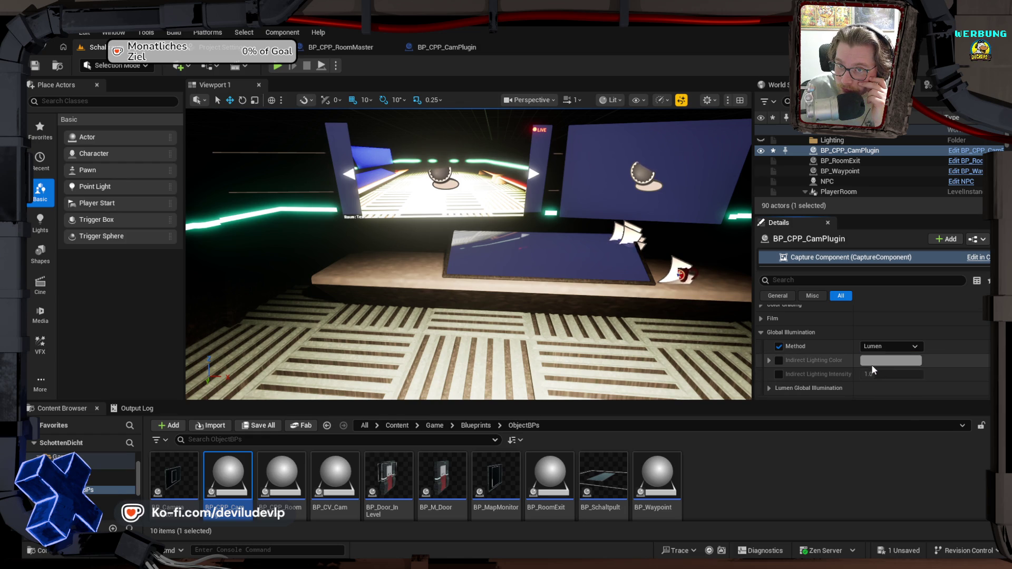
click(875, 346)
click(869, 359)
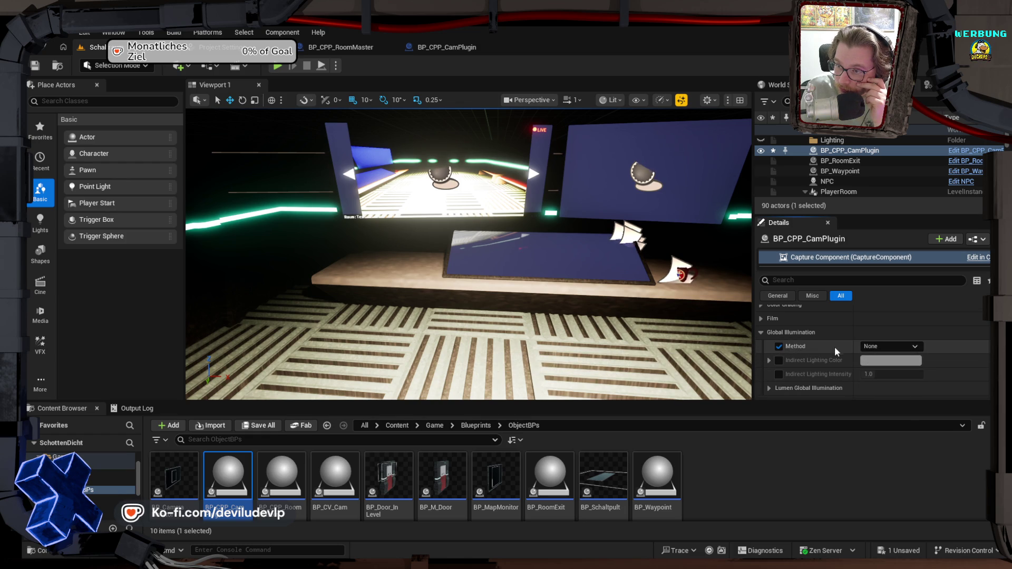
click(761, 331)
click(761, 324)
Step: Override exposure metering mode, trying Auto Exposure Histogram before returning to Auto Exposure Basic
scroll(789, 342, down, 1)
click(769, 349)
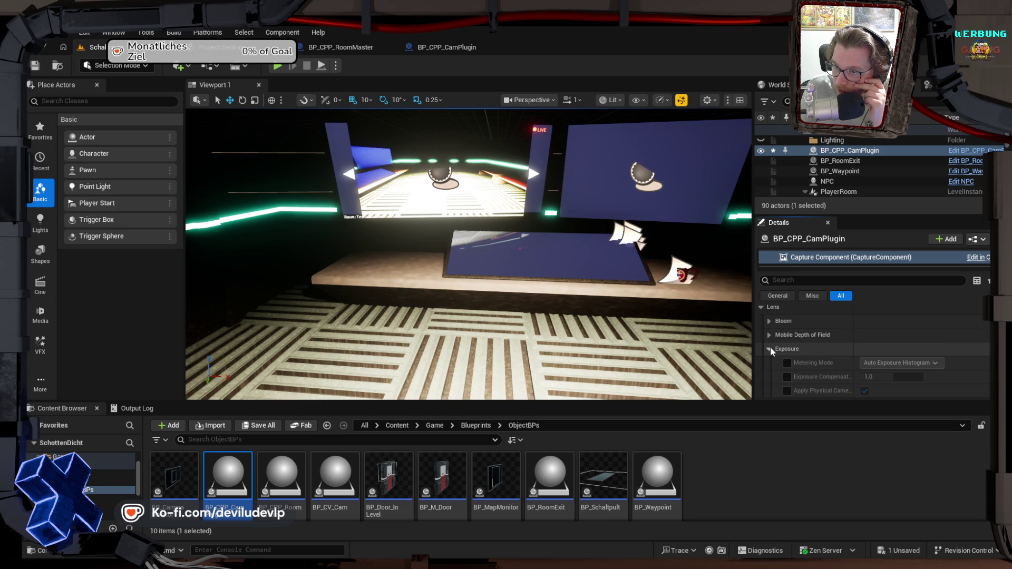
scroll(822, 355, down, 1)
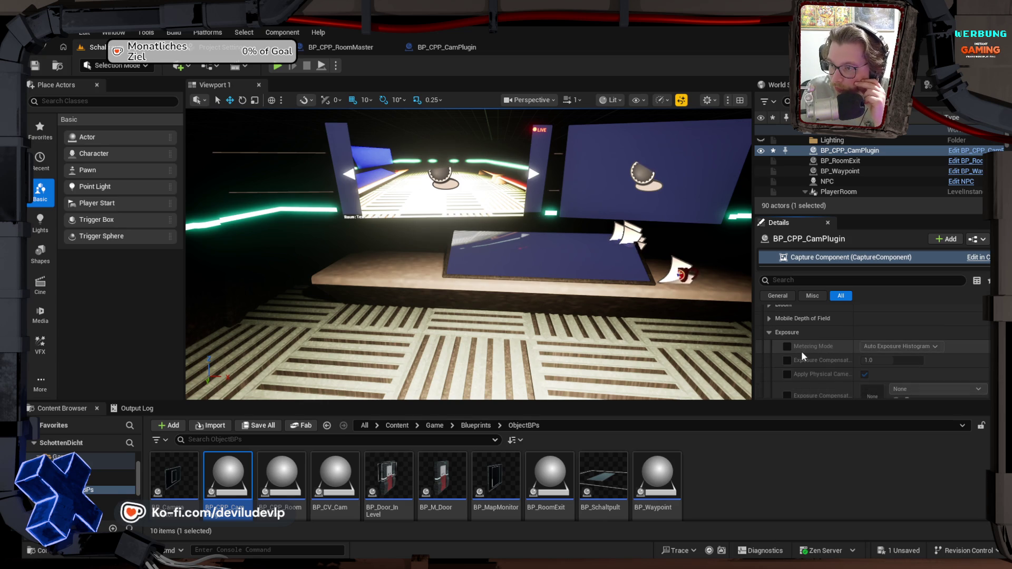
click(786, 347)
click(891, 346)
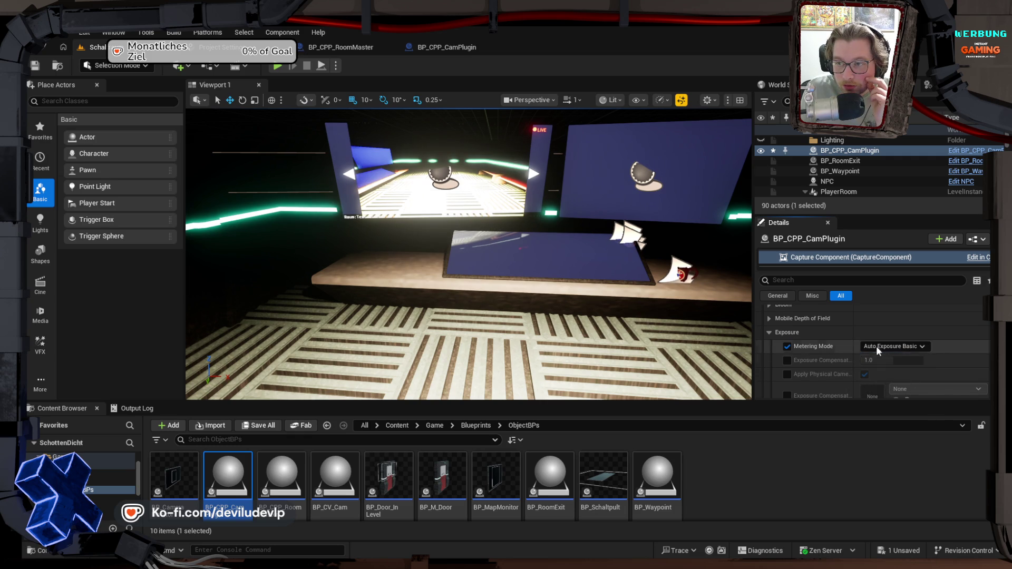
click(877, 348)
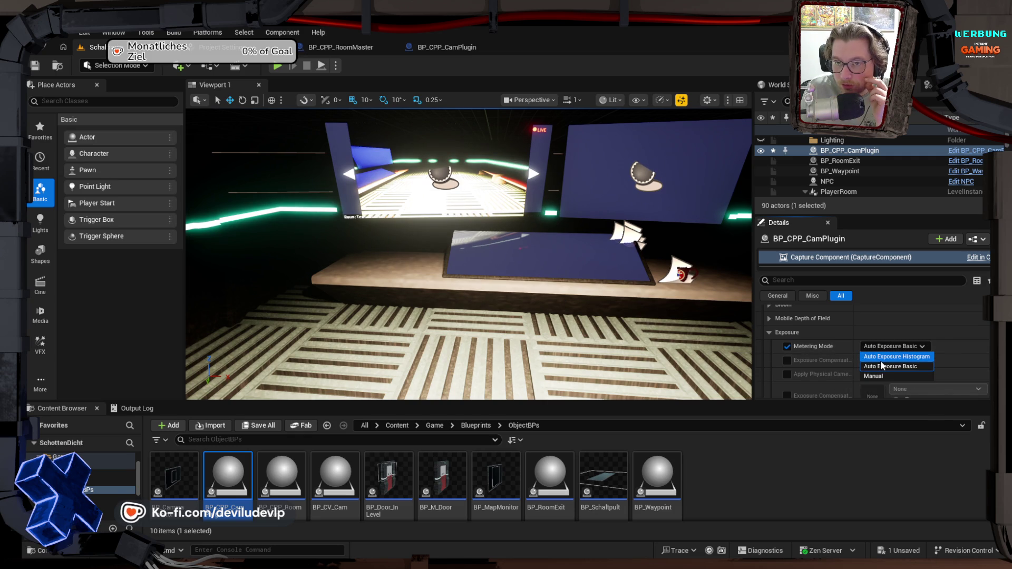
click(880, 358)
click(886, 346)
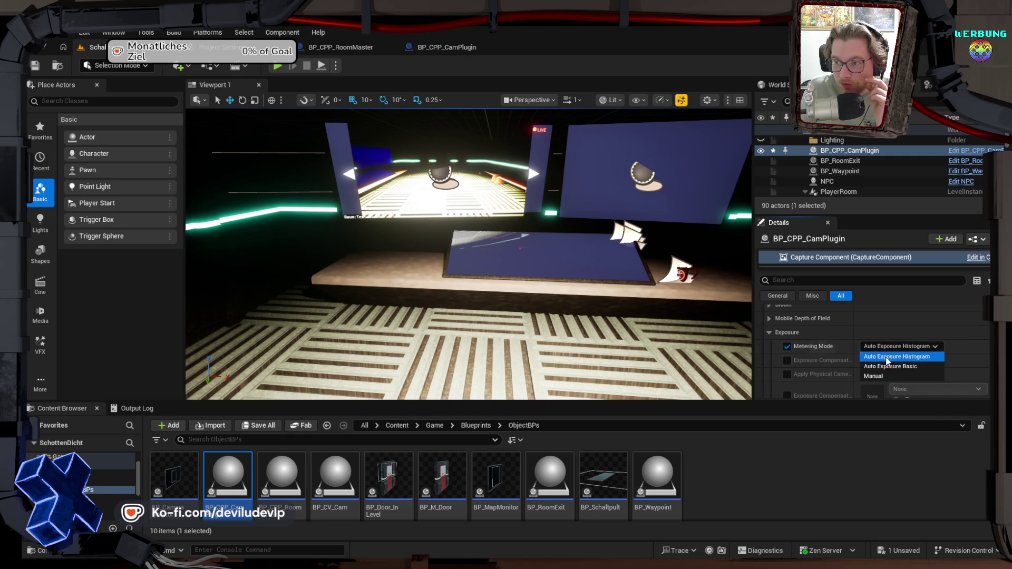
click(884, 365)
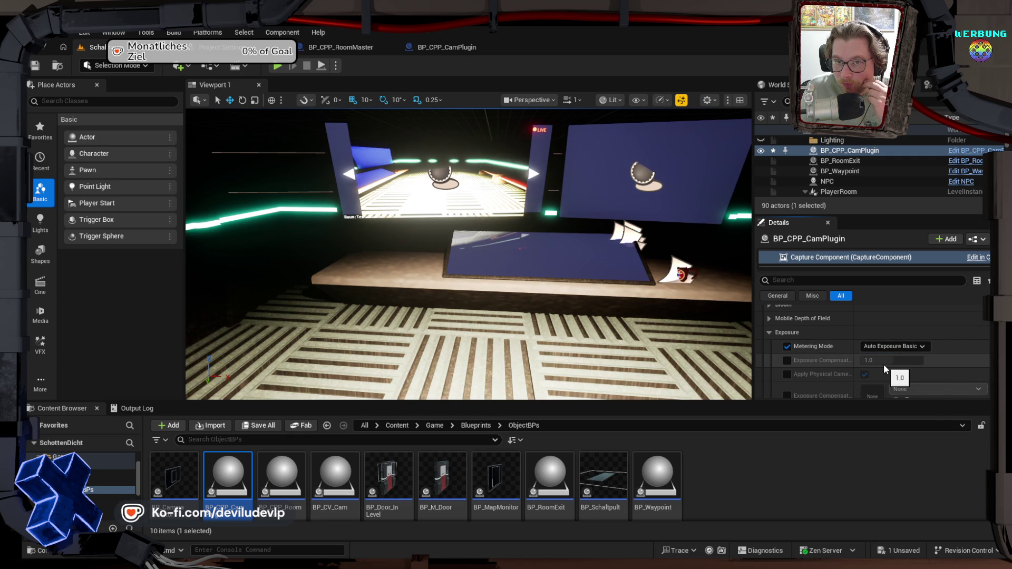
Step: Enable exposure compensation and lower it to about -0.68
scroll(800, 361, down, 2)
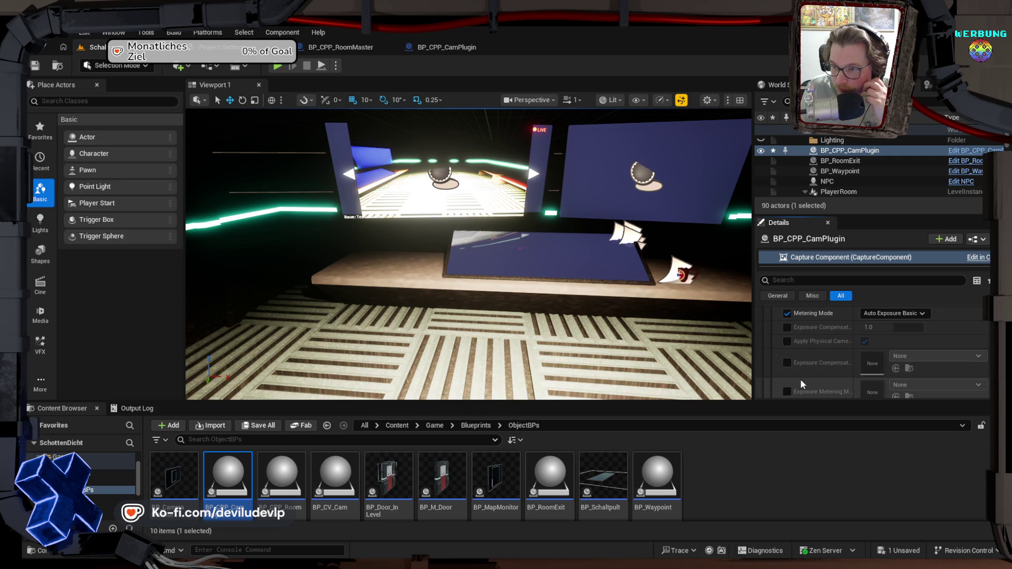
click(787, 327)
mouse_move(870, 327)
mouse_down()
mouse_move(910, 327)
mouse_move(873, 329)
mouse_move(900, 328)
mouse_up()
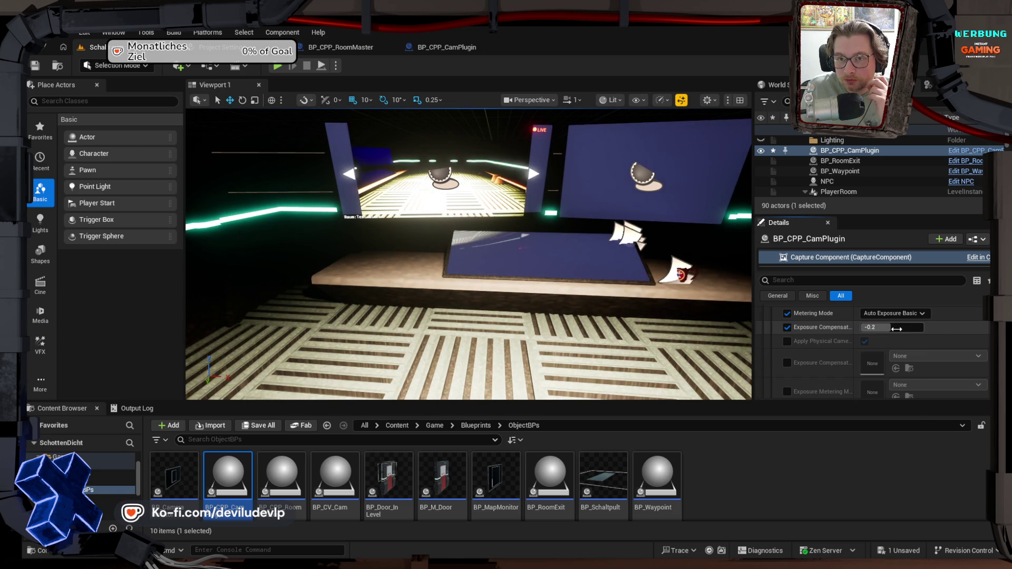
mouse_move(894, 330)
mouse_down()
mouse_move(885, 327)
mouse_move(893, 330)
mouse_up()
click(892, 327)
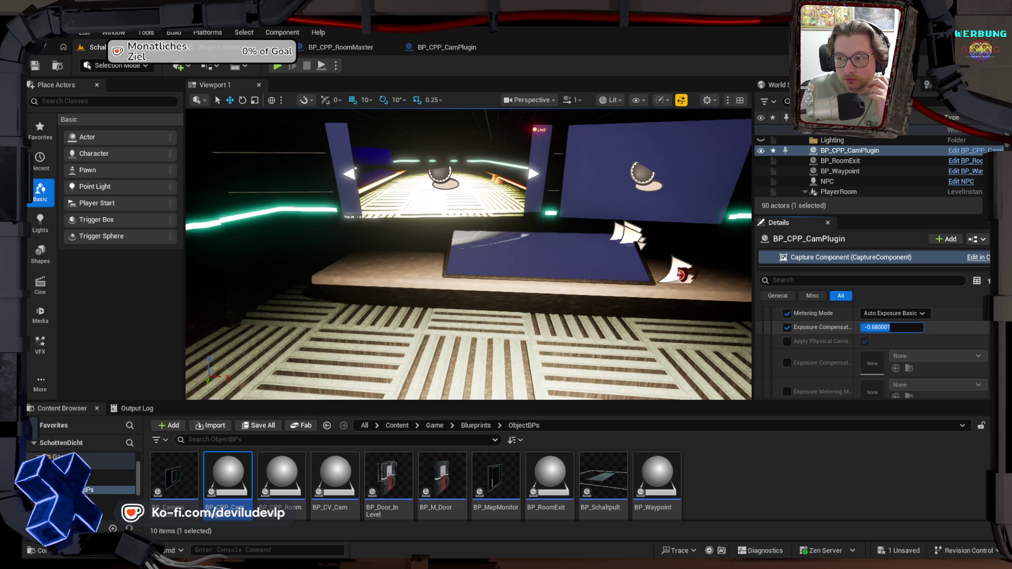
Step: Switch metering to Auto Exposure Histogram and set exposure compensation to 0.52
click(893, 315)
click(891, 325)
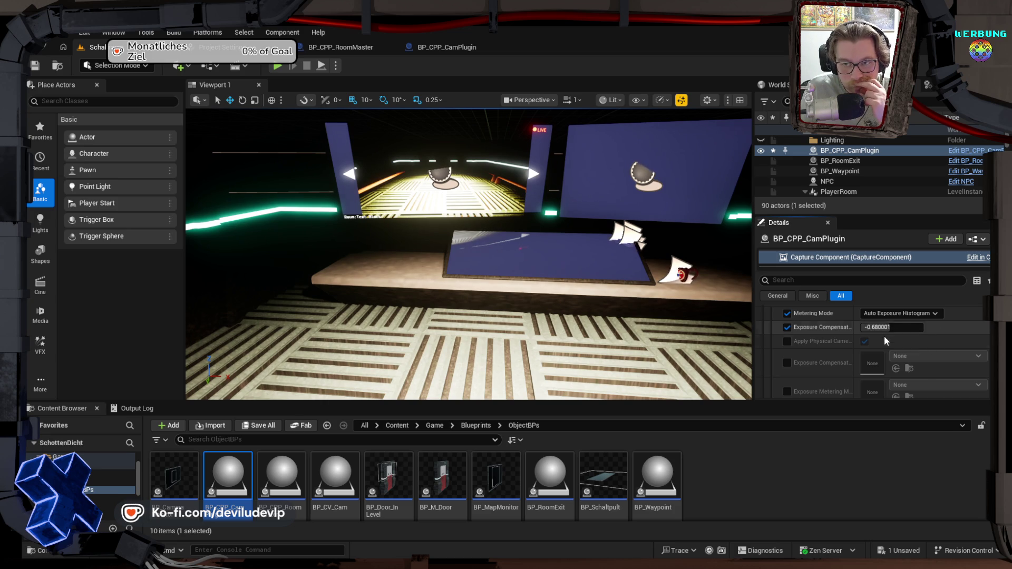
mouse_move(890, 326)
mouse_down()
mouse_move(917, 327)
mouse_move(884, 326)
mouse_move(896, 327)
mouse_up()
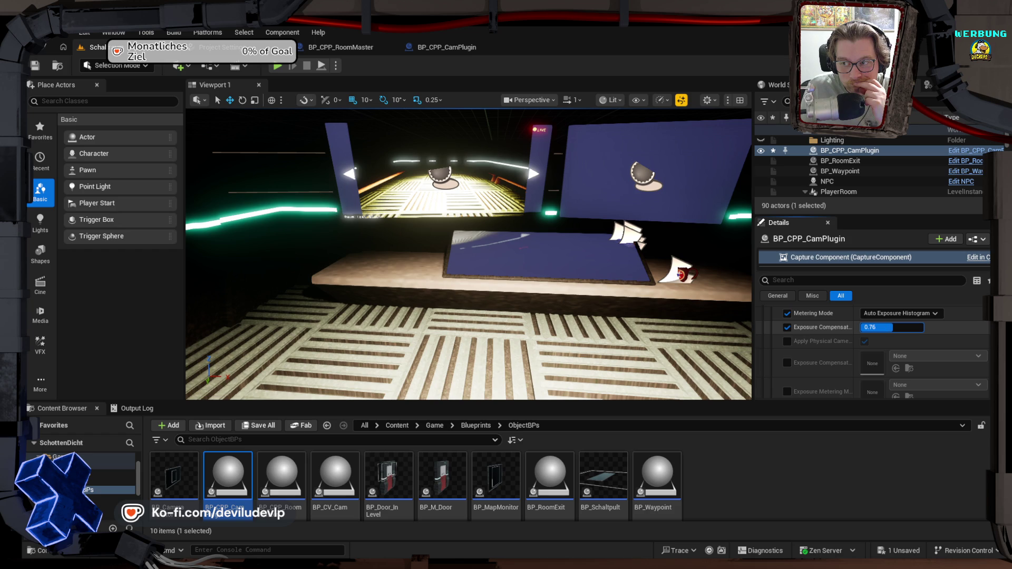
drag(896, 327, 886, 327)
key(Return)
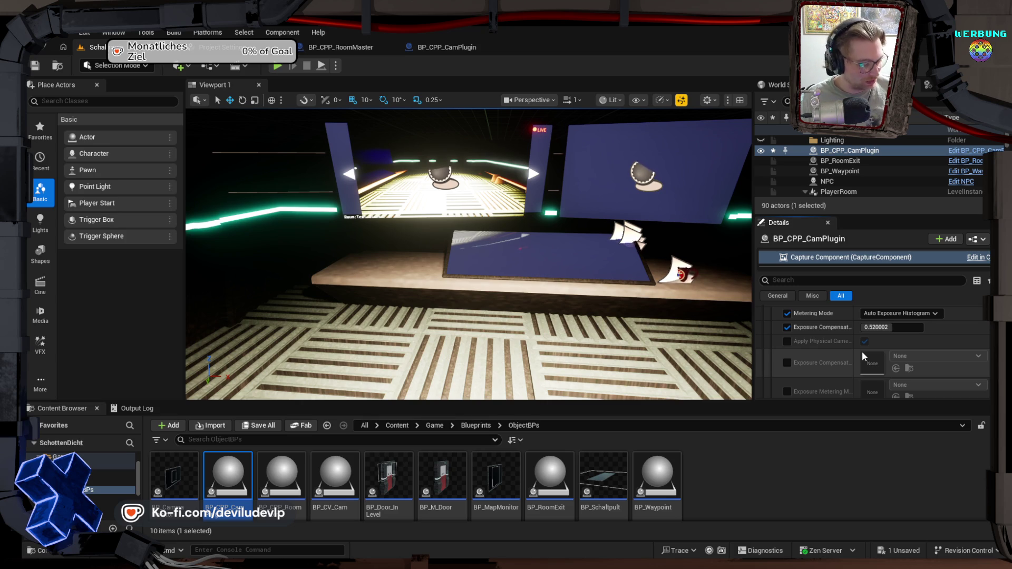
drag(469, 253, 443, 253)
drag(455, 179, 454, 179)
Step: Enter Level Instance editing on PlayerRoom and select the ceiling spotlight SpotLight18
click(451, 157)
double_click(450, 157)
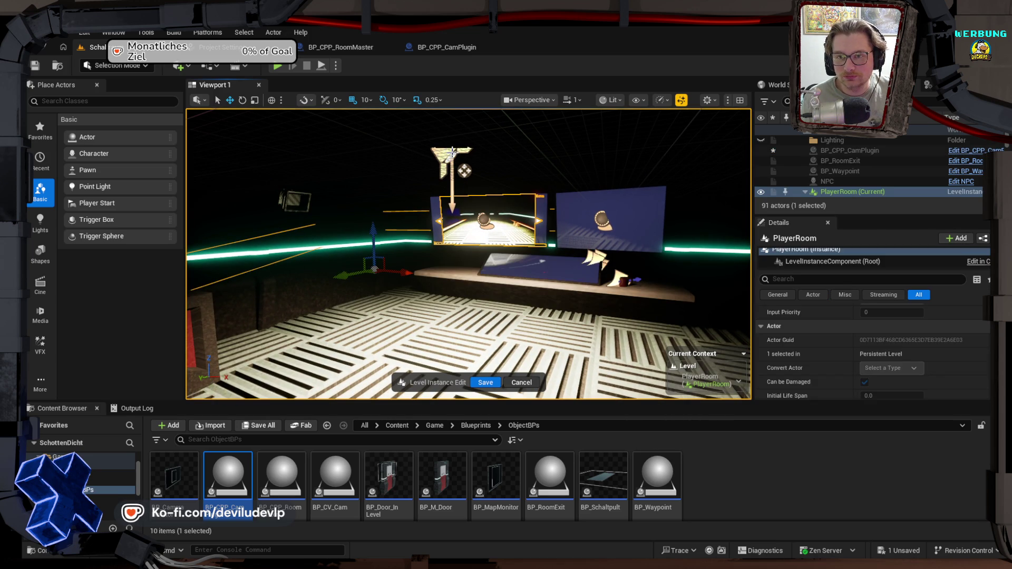
click(597, 311)
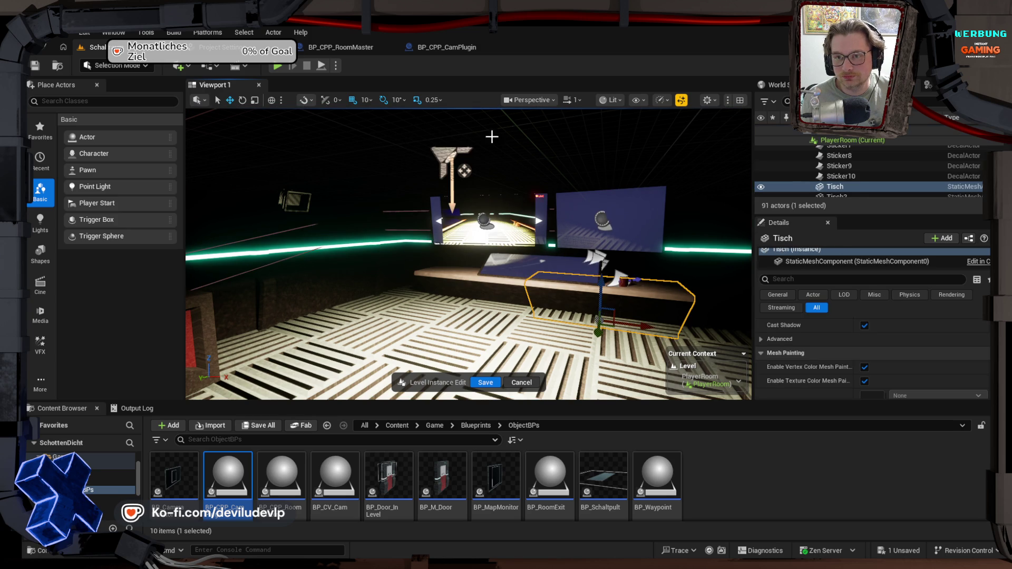
click(449, 160)
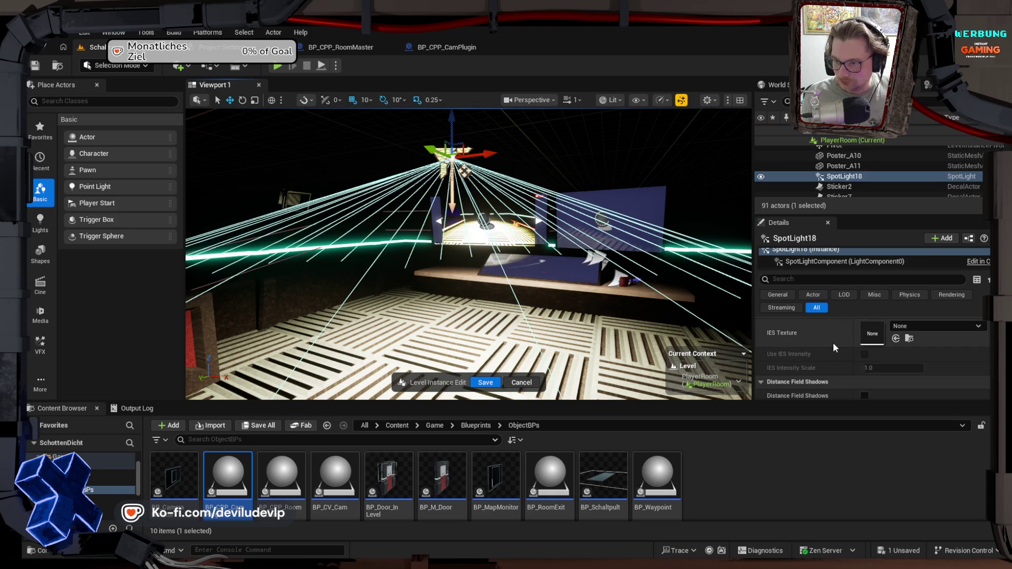
Step: Scroll through SpotLight18's light settings, including indirect lighting saturation 1.0 and shadow exponent 2.0
scroll(820, 337, up, 4)
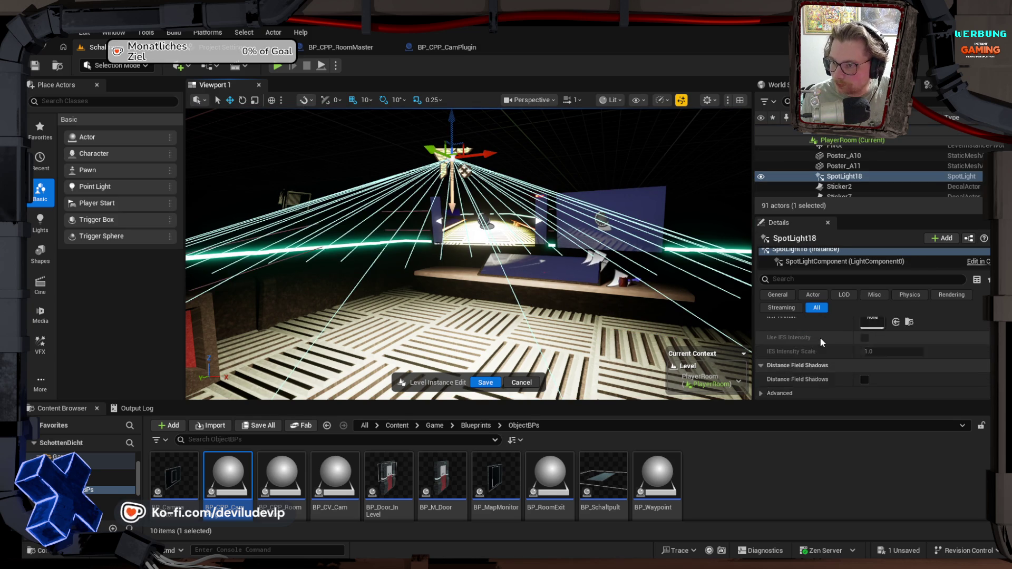
scroll(820, 337, up, 8)
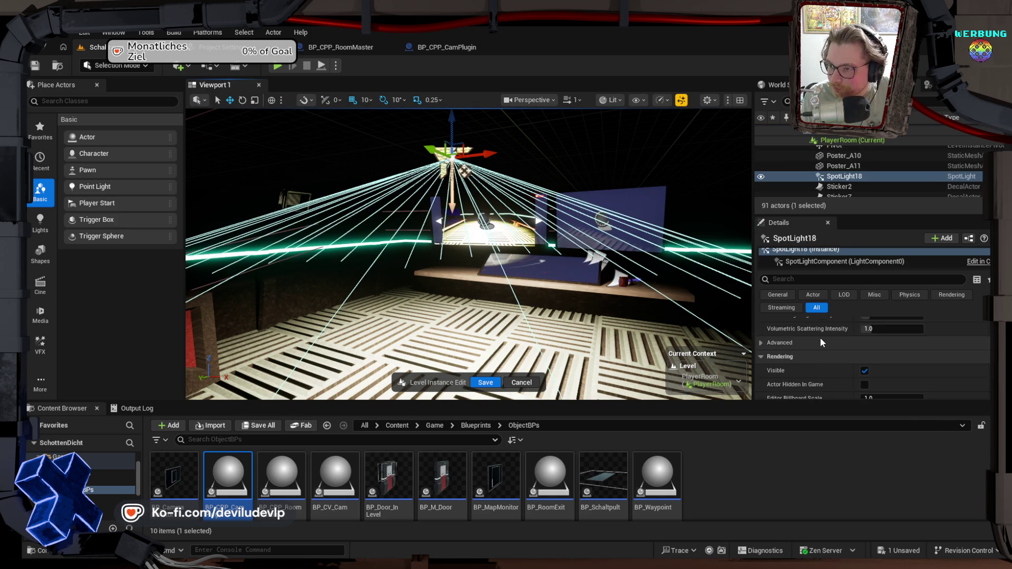
scroll(820, 337, up, 5)
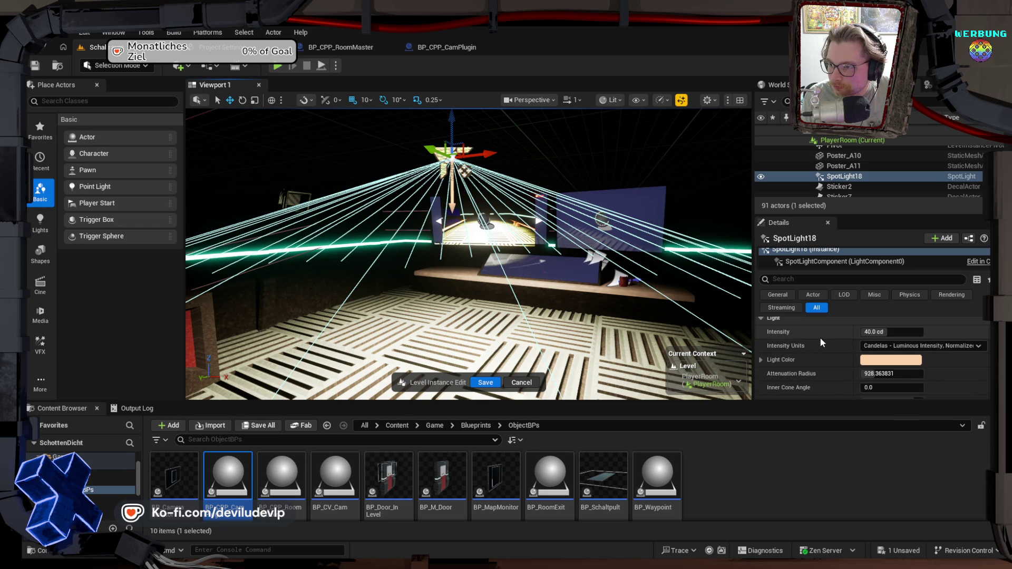
scroll(817, 337, down, 2)
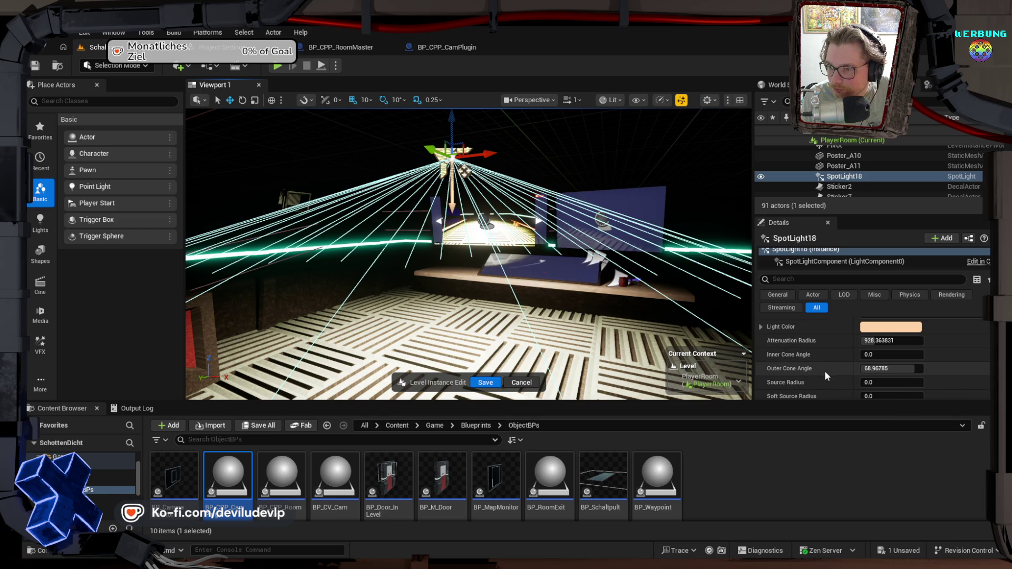
scroll(825, 375, down, 1)
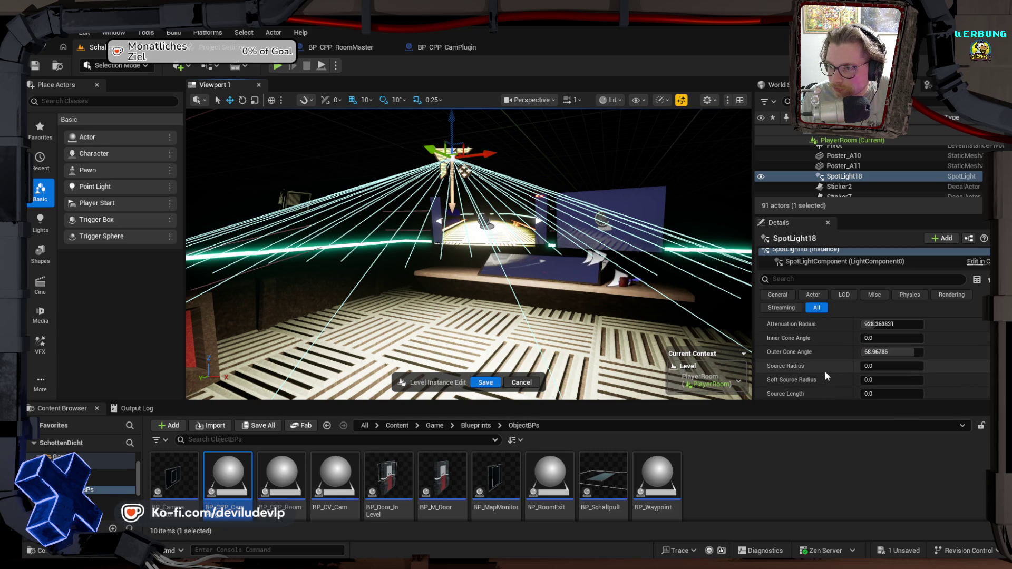
scroll(824, 371, down, 1)
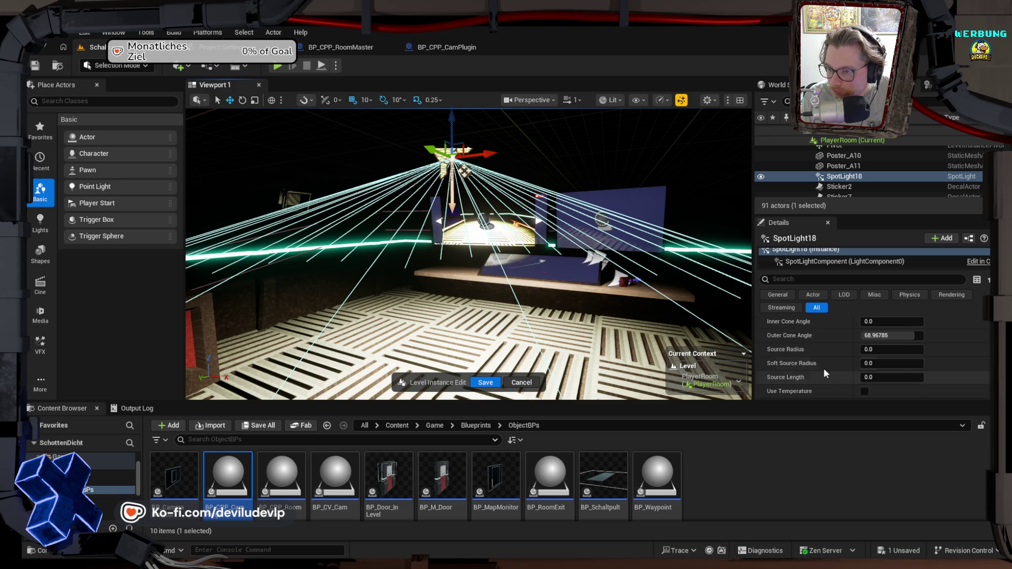
scroll(817, 379, down, 3)
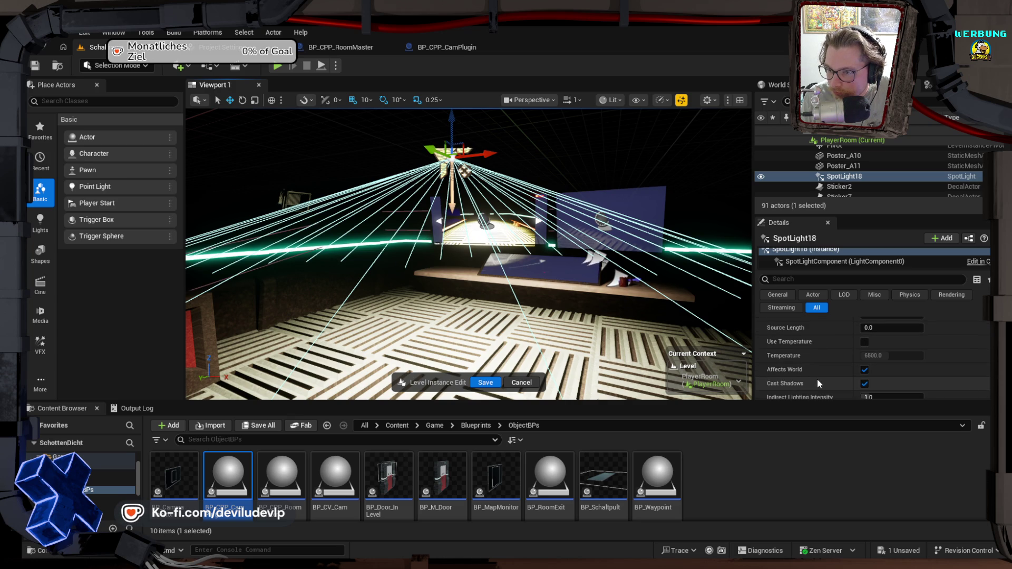
scroll(817, 384, down, 3)
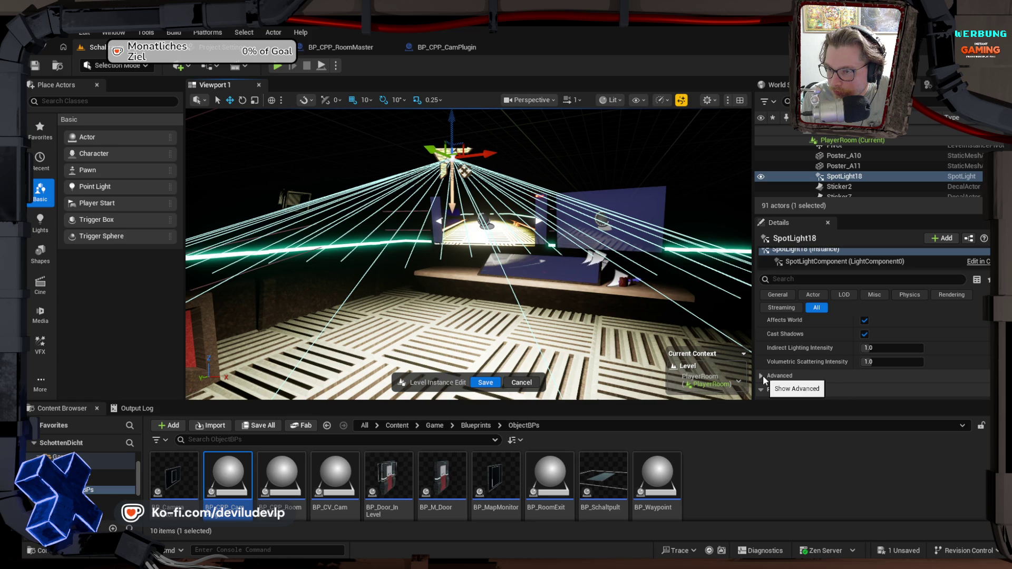
scroll(763, 376, down, 4)
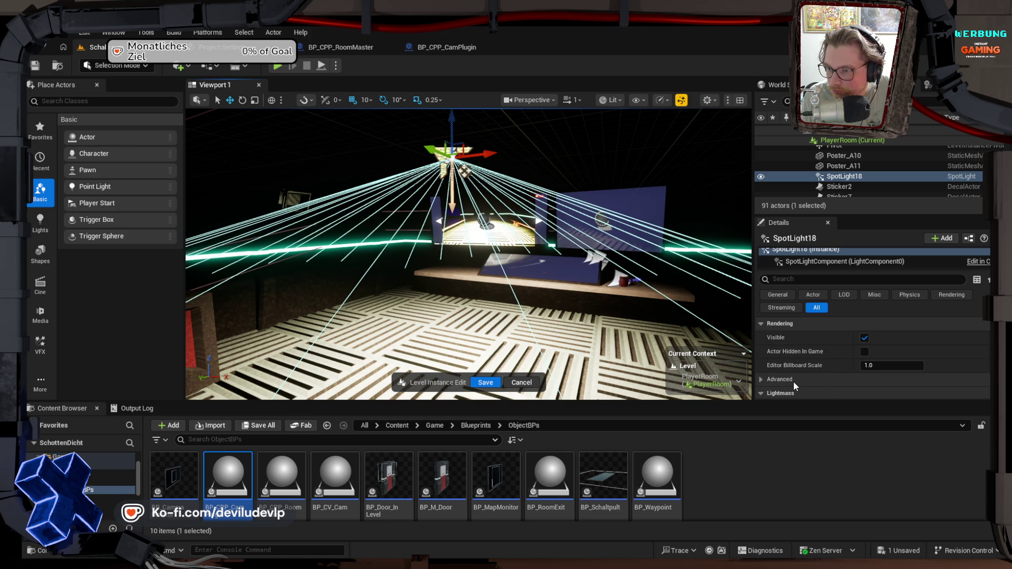
scroll(793, 381, down, 3)
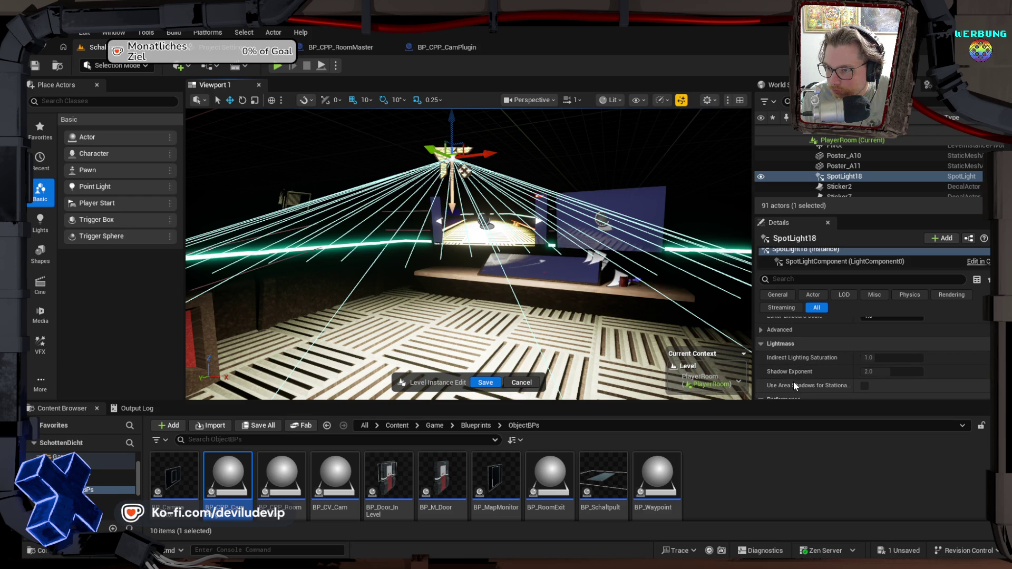
scroll(793, 382, down, 1)
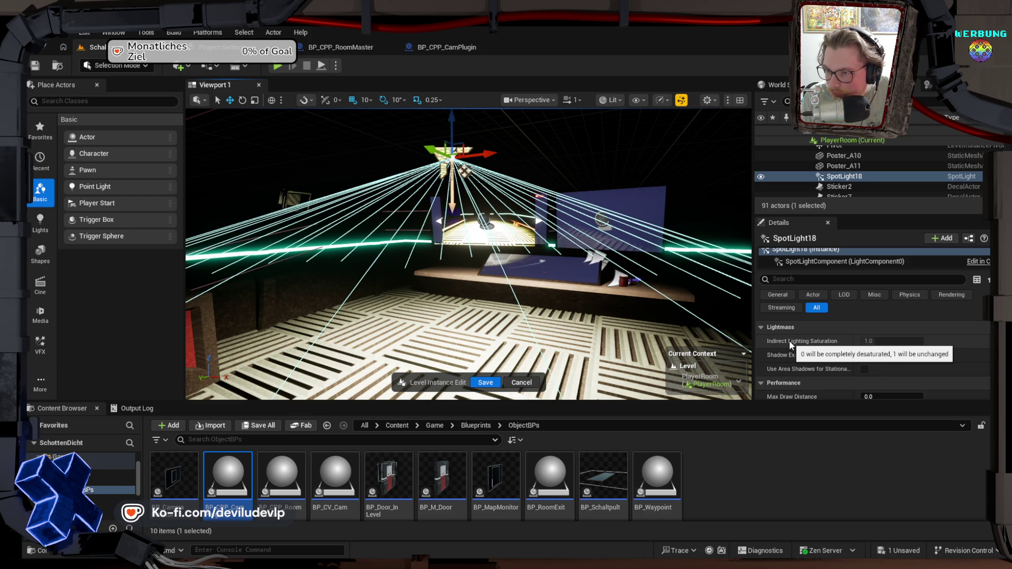